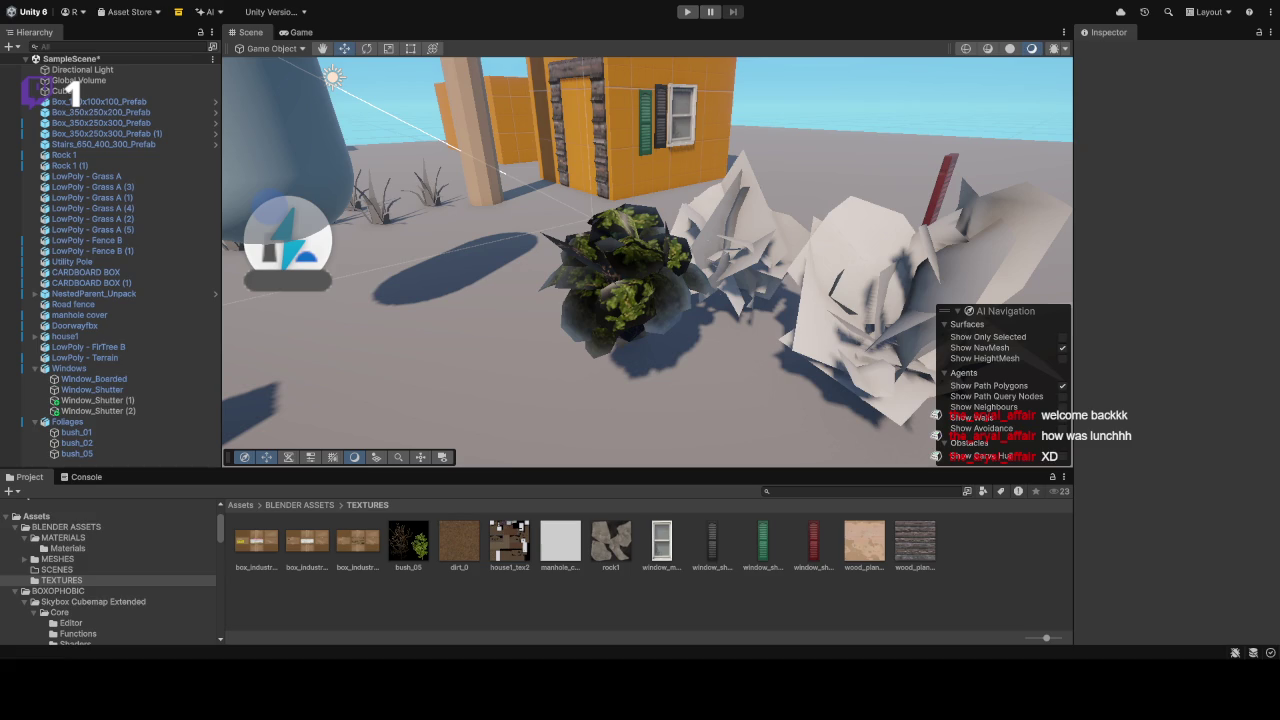
Step: Orbit around the Foliages bushes and select the white bush_02
mouse_move(729, 333)
mouse_down()
mouse_move(900, 282)
mouse_move(870, 285)
mouse_up()
click(540, 185)
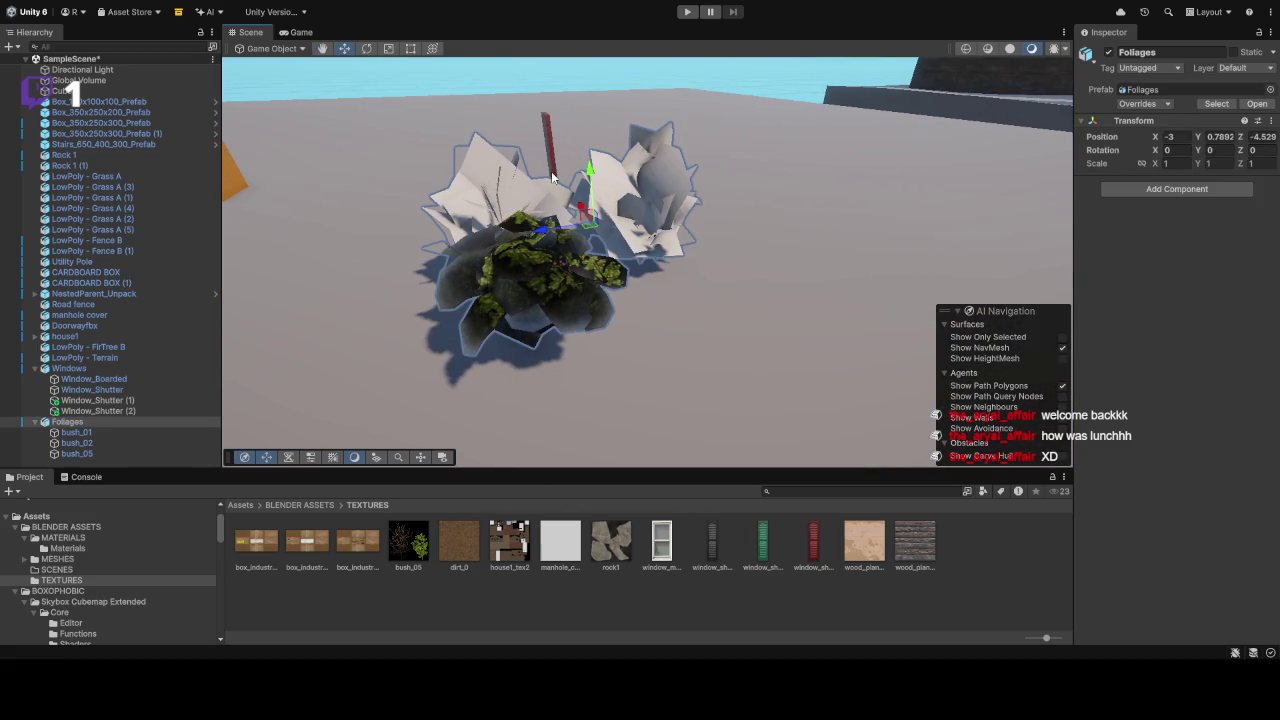
click(505, 180)
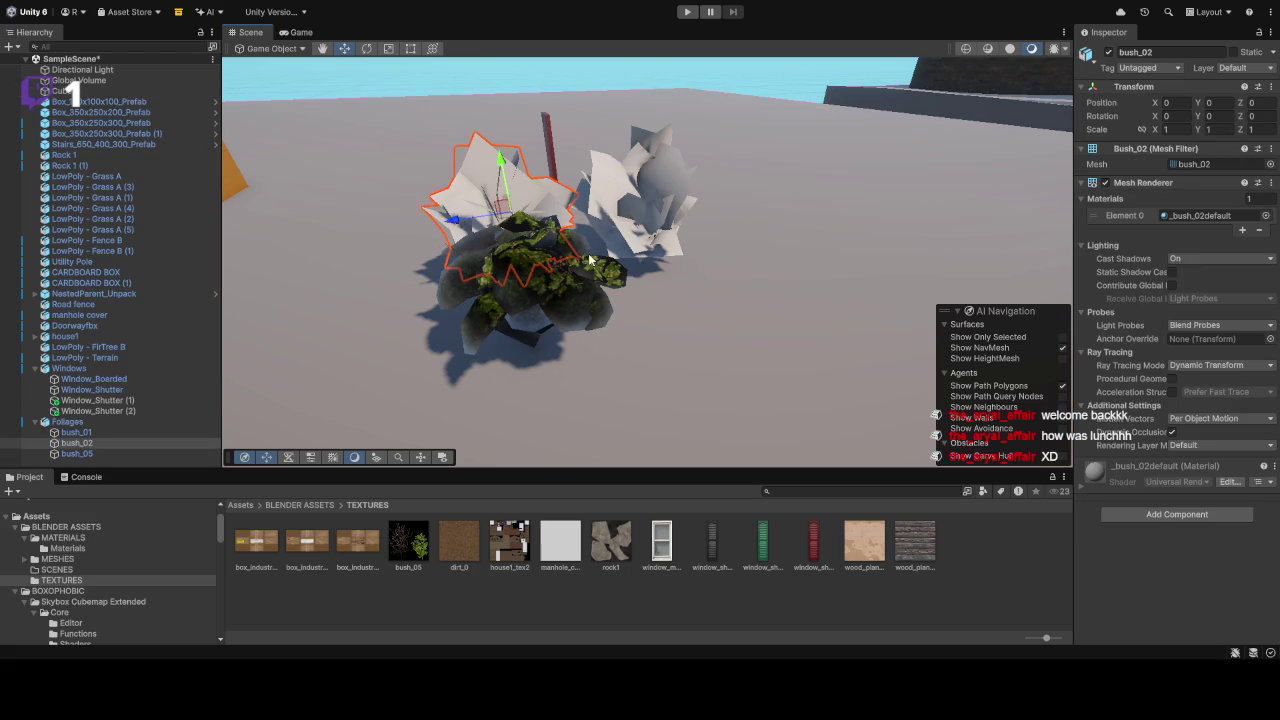
mouse_move(505, 180)
mouse_down()
mouse_move(507, 237)
mouse_move(607, 242)
mouse_up()
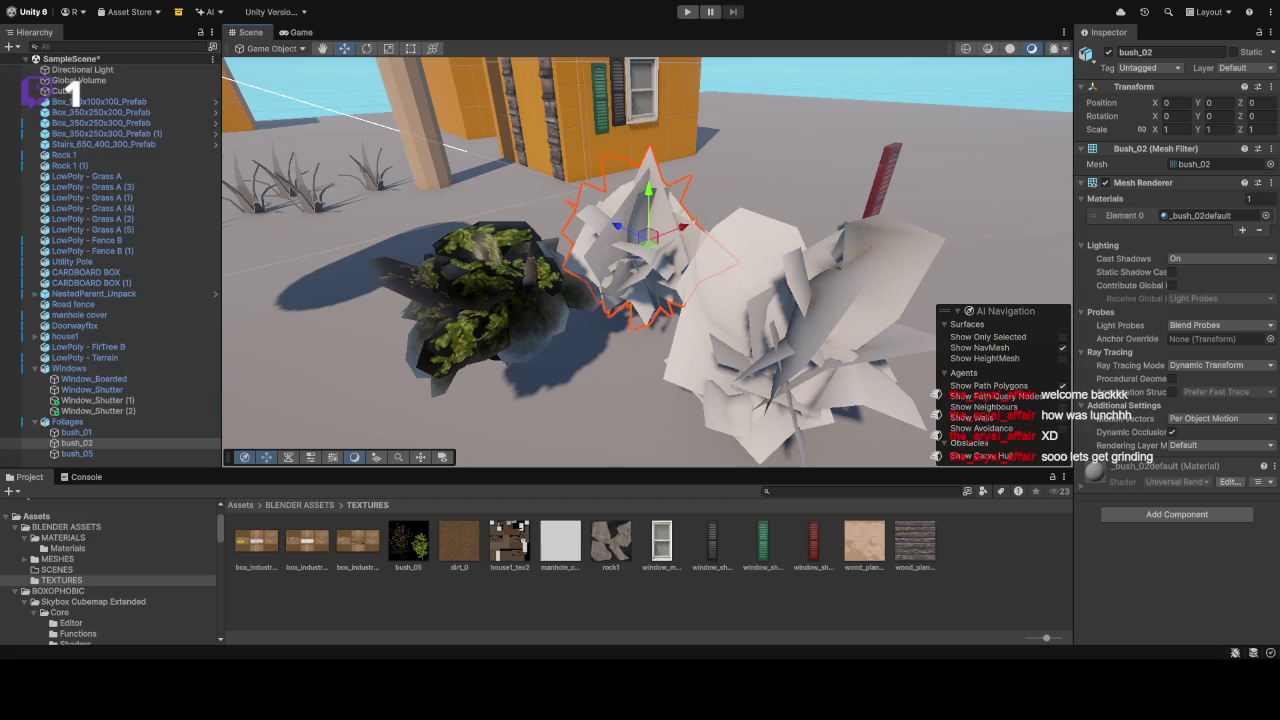
Step: Apply the leaf texture to the right bush, bush_01, and centre the view on it
click(467, 603)
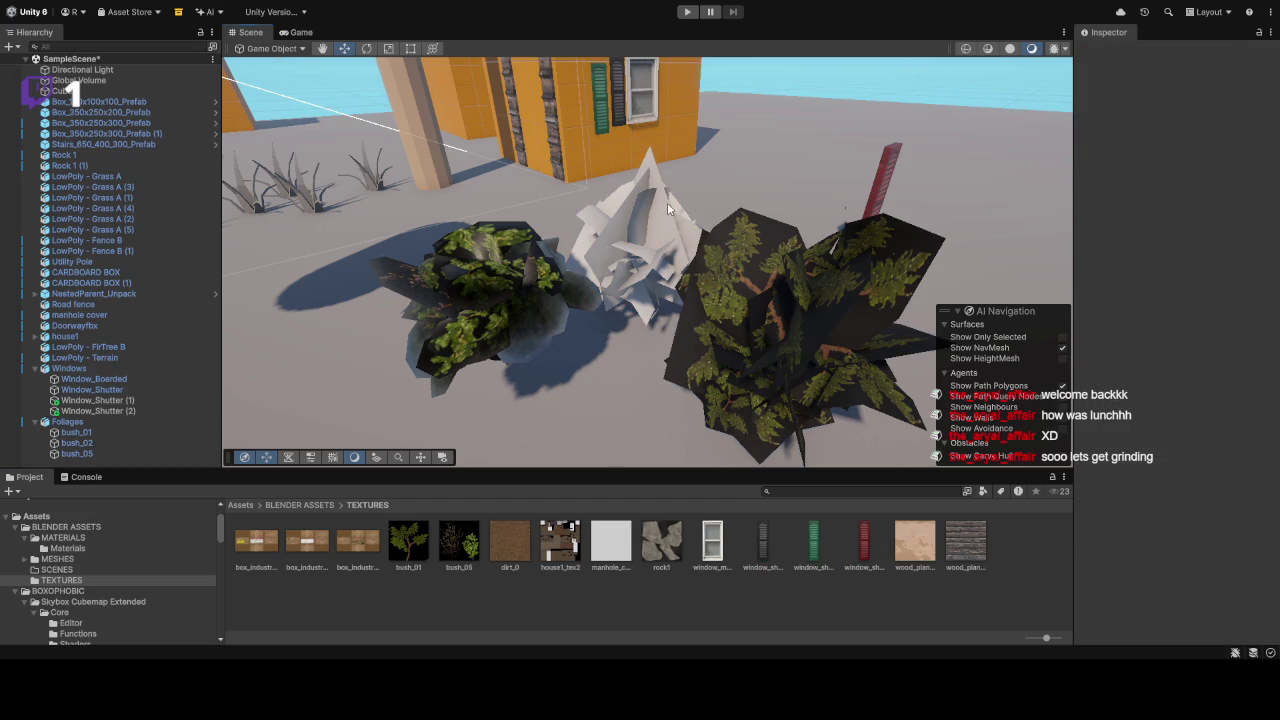
click(669, 209)
click(669, 209)
click(755, 345)
click(760, 333)
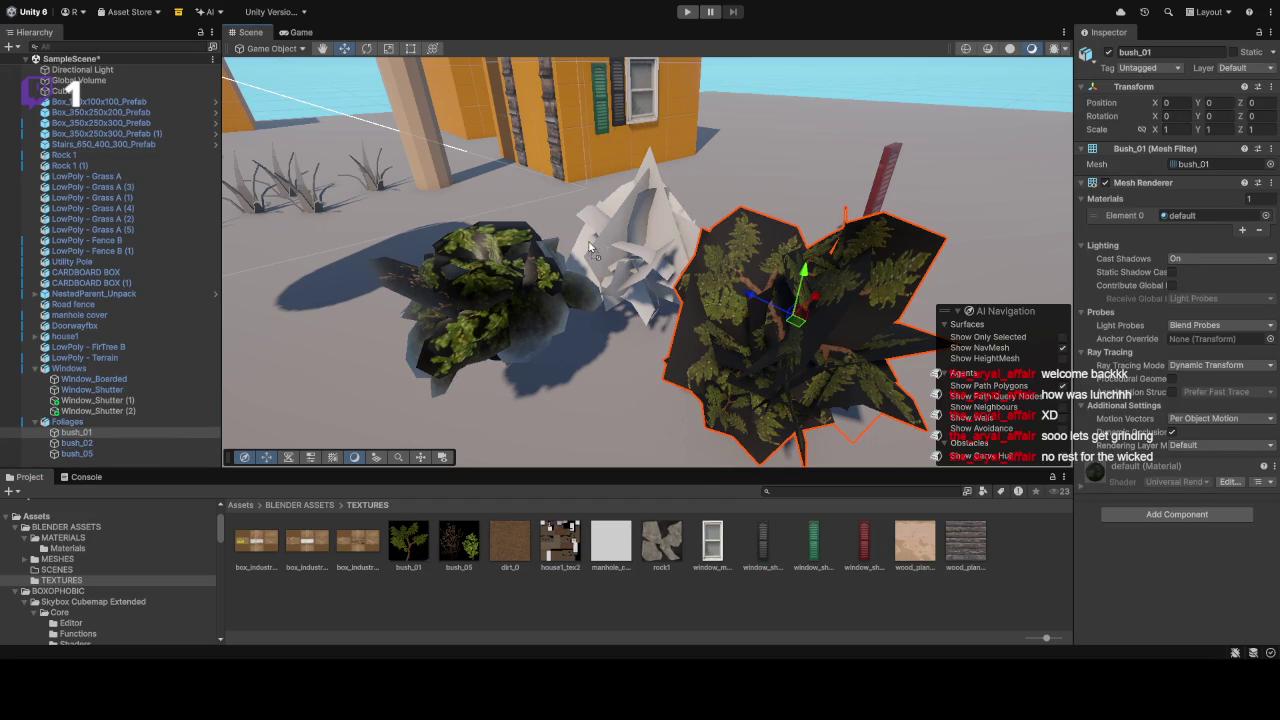
key(Right)
mouse_move(720, 388)
mouse_down()
mouse_move(760, 330)
mouse_move(911, 243)
mouse_move(811, 233)
mouse_up()
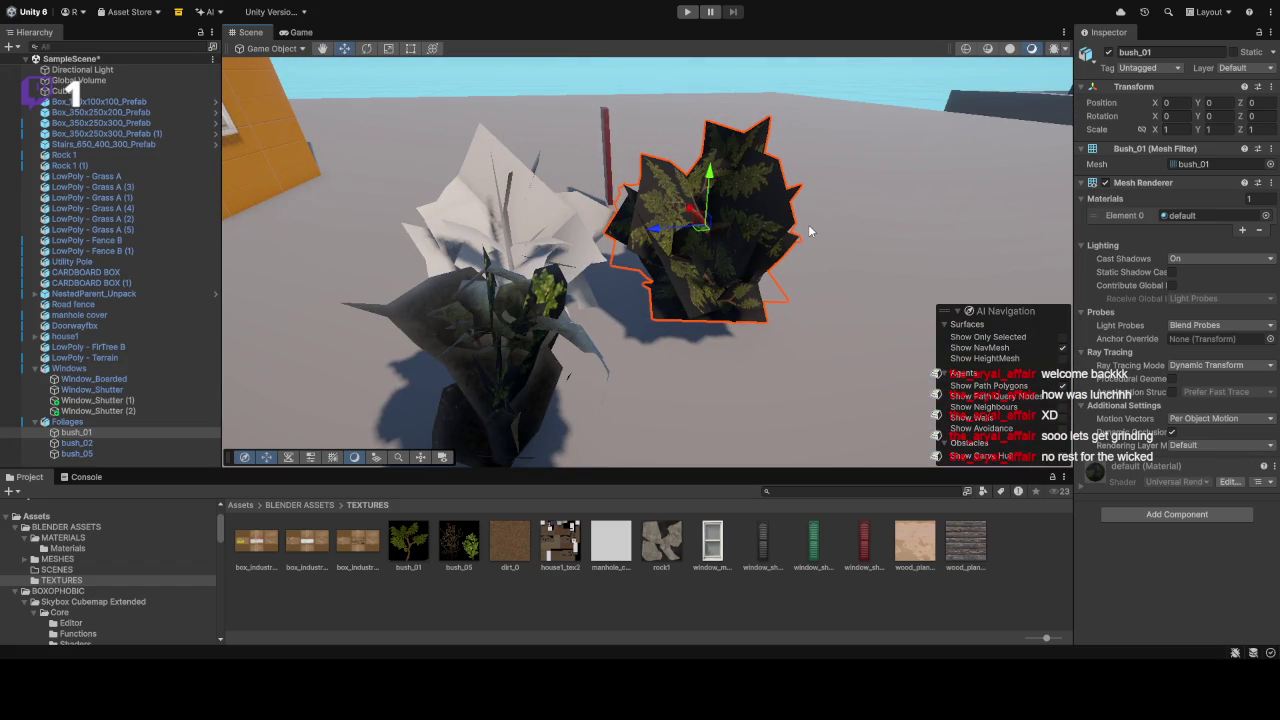
scroll(742, 175, down, 5)
scroll(742, 175, up, 5)
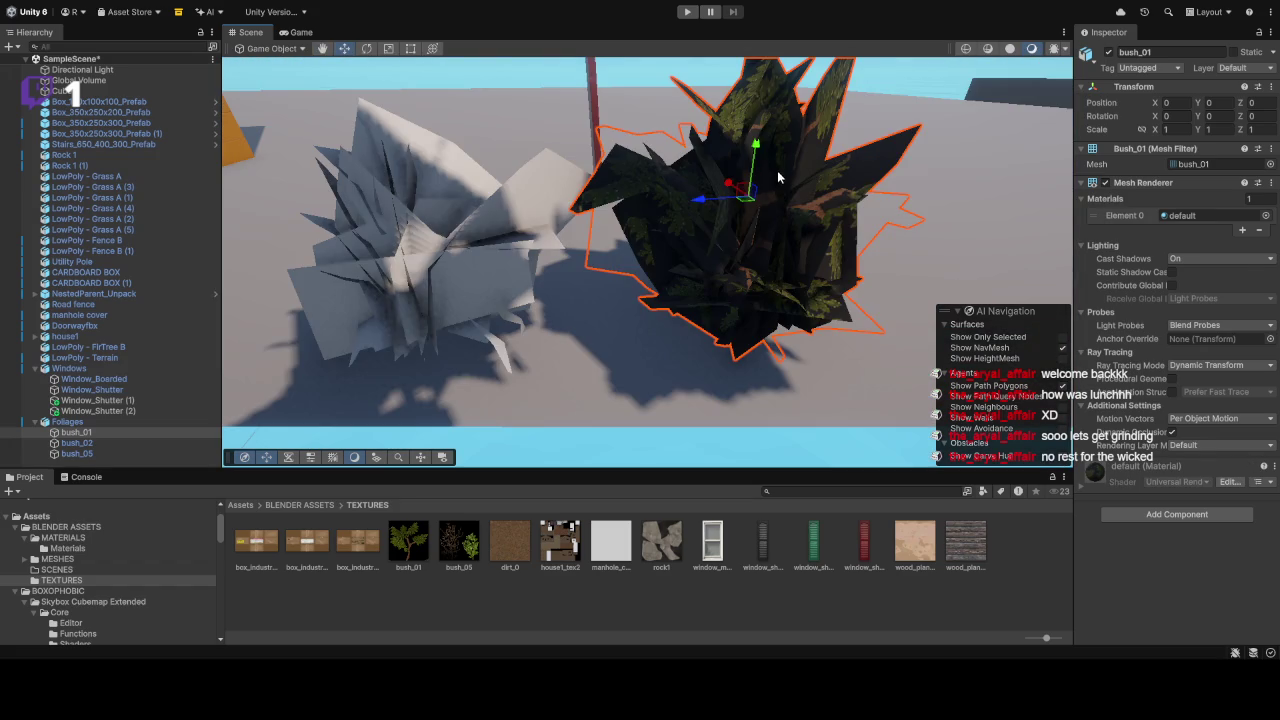
Step: Select the ground cube and bush_05, orbiting closer to inspect bush_05's material
click(710, 288)
scroll(707, 210, down, 3)
click(628, 270)
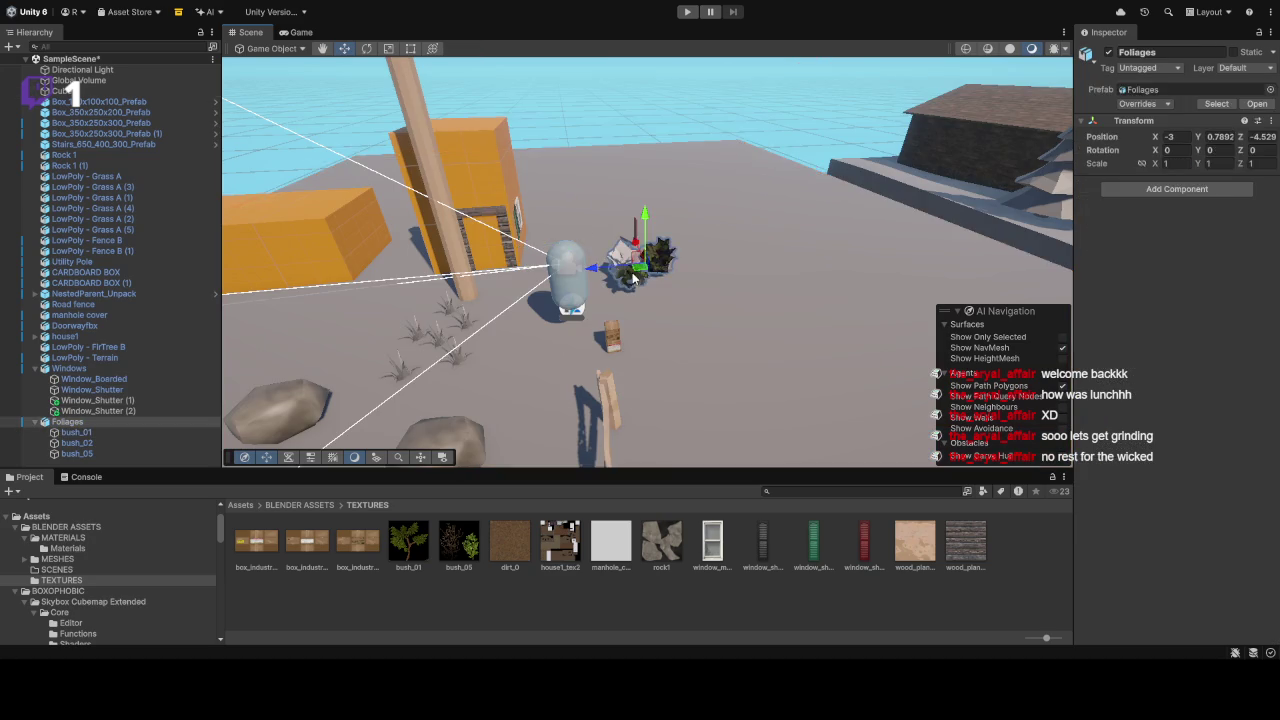
scroll(634, 277, up, 5)
scroll(642, 288, down, 4)
mouse_move(645, 293)
mouse_down()
mouse_move(290, 385)
mouse_move(191, 485)
mouse_up()
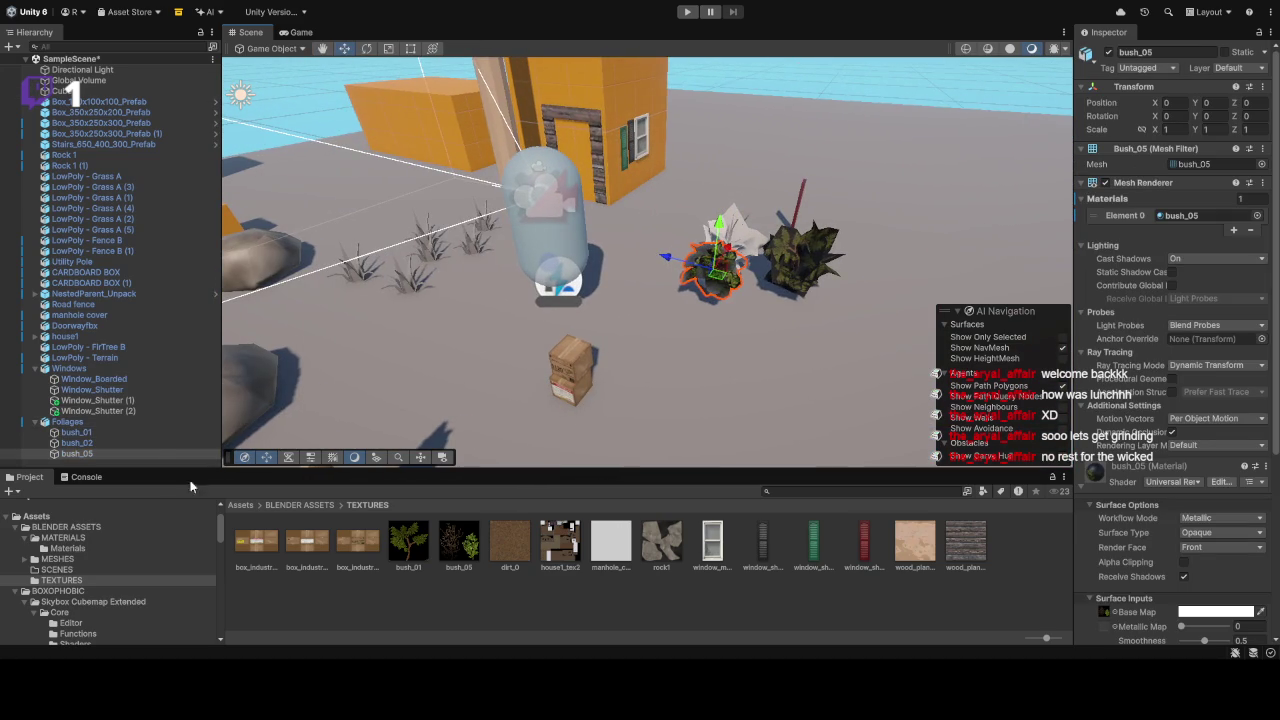
Step: Check bush_01, bush_02 and the Foliages group in the Hierarchy, ending on Foliages
click(140, 434)
click(134, 422)
click(128, 434)
click(128, 443)
mouse_move(718, 219)
mouse_down()
mouse_move(643, 148)
mouse_move(694, 254)
mouse_move(714, 277)
mouse_move(743, 263)
mouse_move(744, 302)
mouse_move(724, 290)
mouse_up()
click(664, 262)
Step: Delete the Foliages group of bushes from the scene
key(Delete)
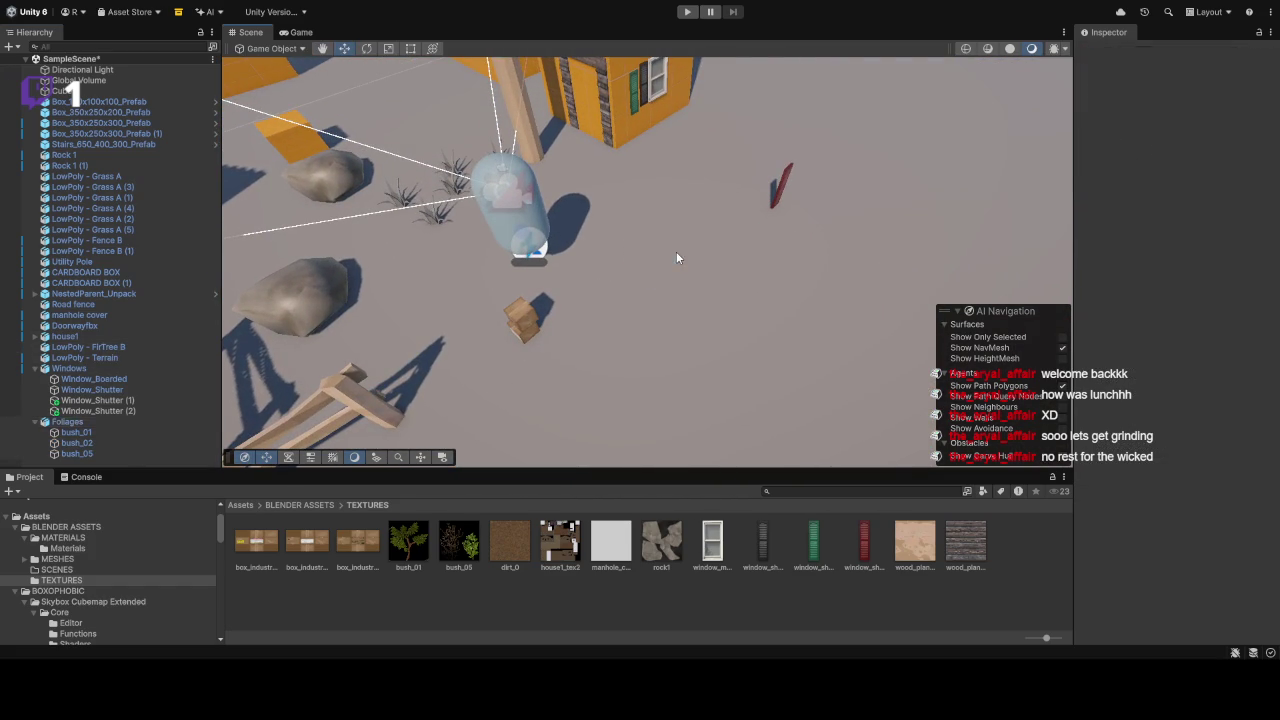
click(770, 195)
drag(795, 200, 820, 150)
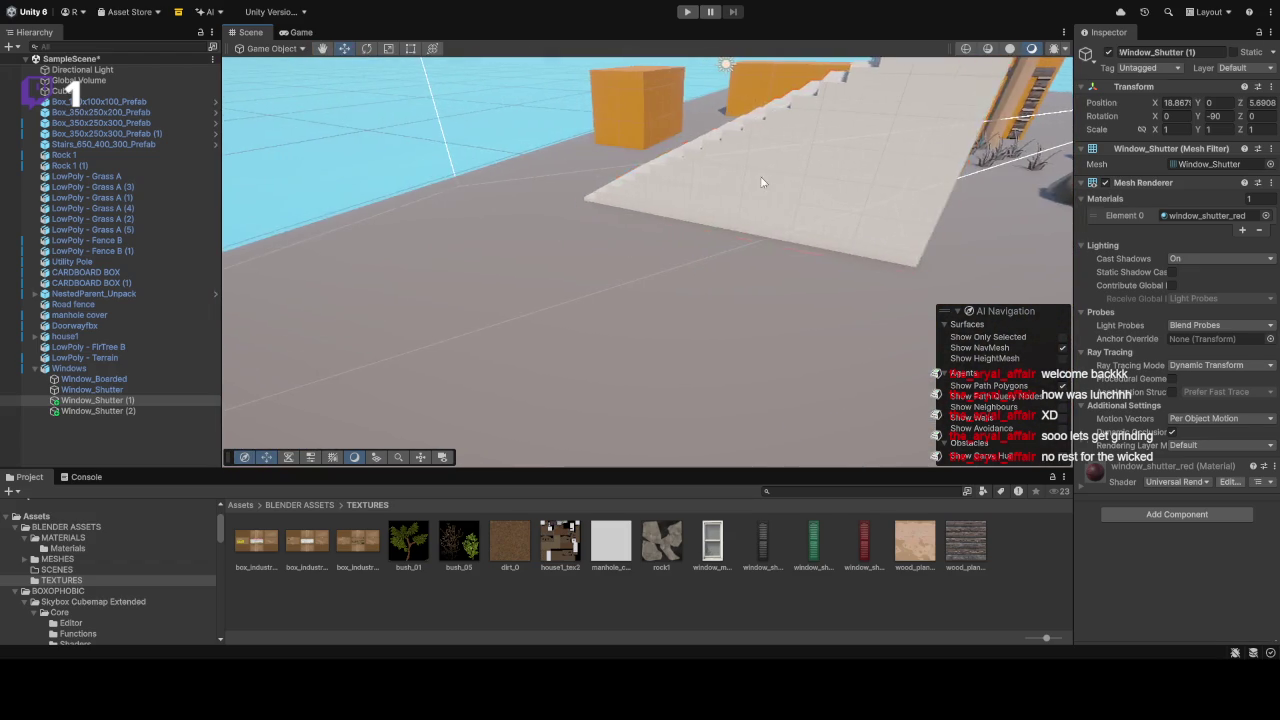
Step: Try scaling down the stairs, then undo so they keep their original size
double_click(103, 144)
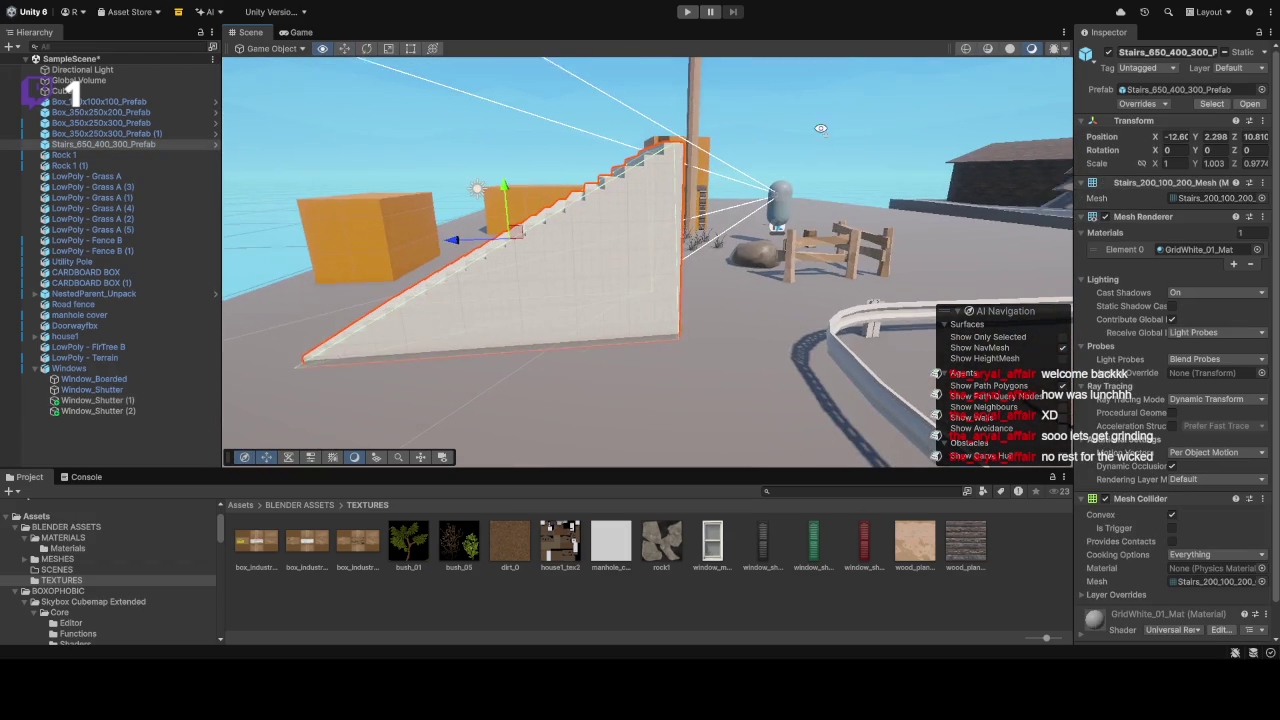
click(388, 48)
drag(513, 178, 513, 193)
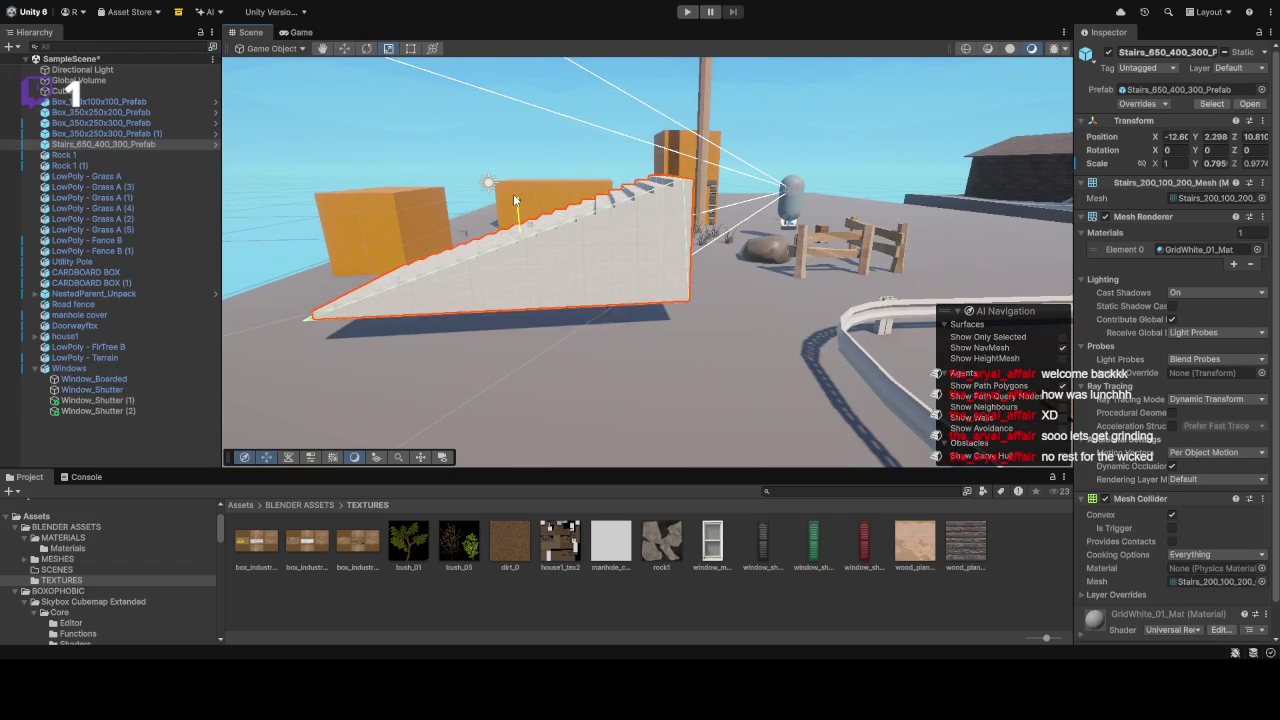
key(ctrl+z)
mouse_move(488, 237)
mouse_down()
mouse_move(513, 210)
mouse_move(518, 224)
mouse_up()
key(f)
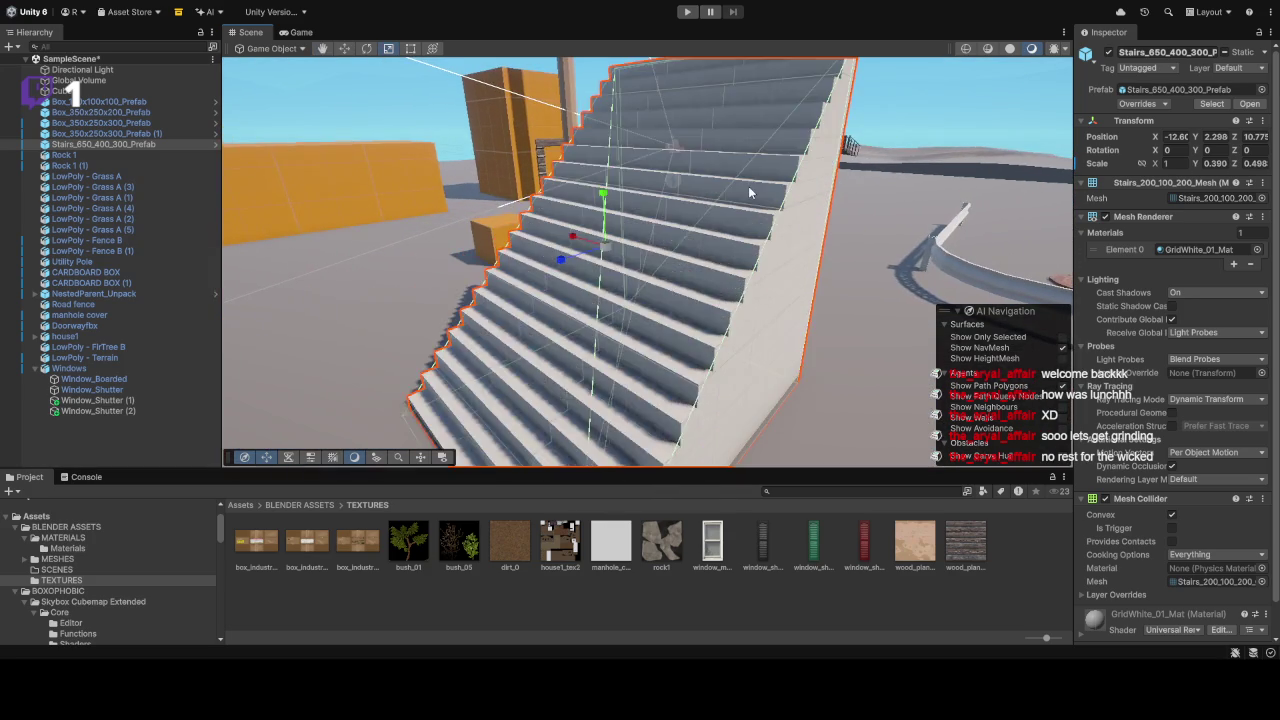
key(ctrl+z)
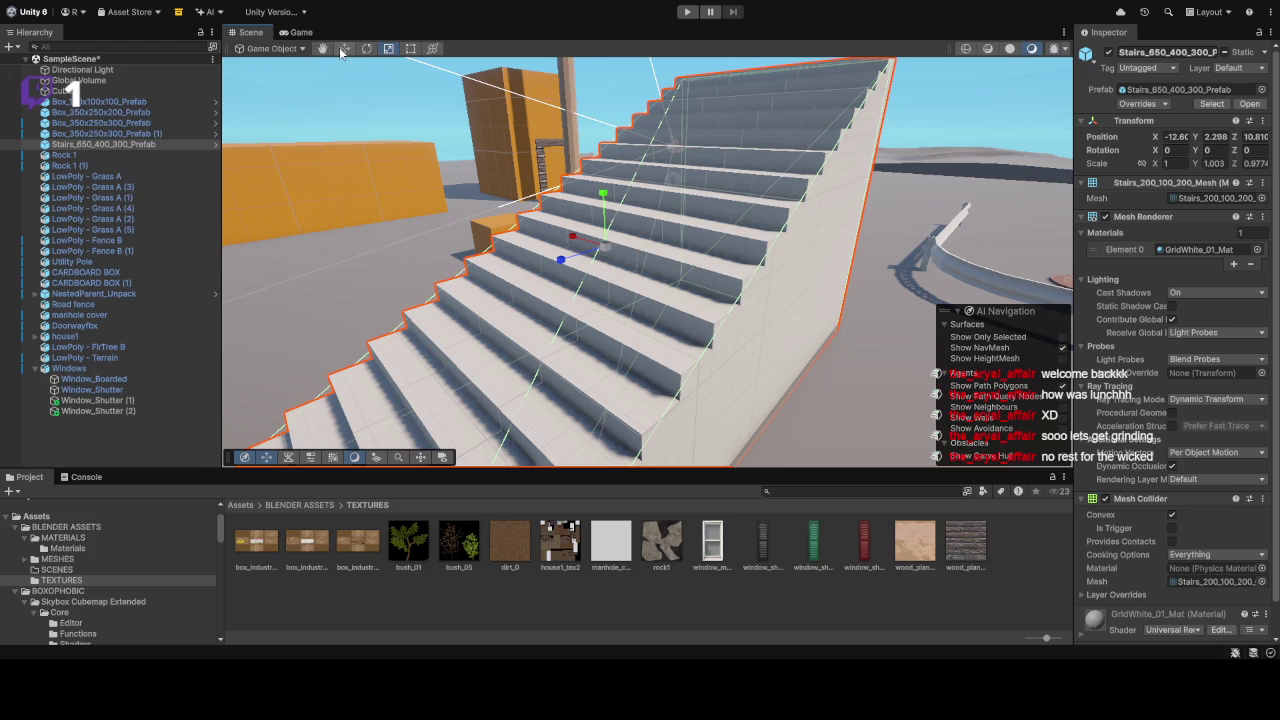
Step: Select and frame the LowPoly - Fence B wooden fence
drag(580, 155, 362, 183)
click(585, 212)
key(f)
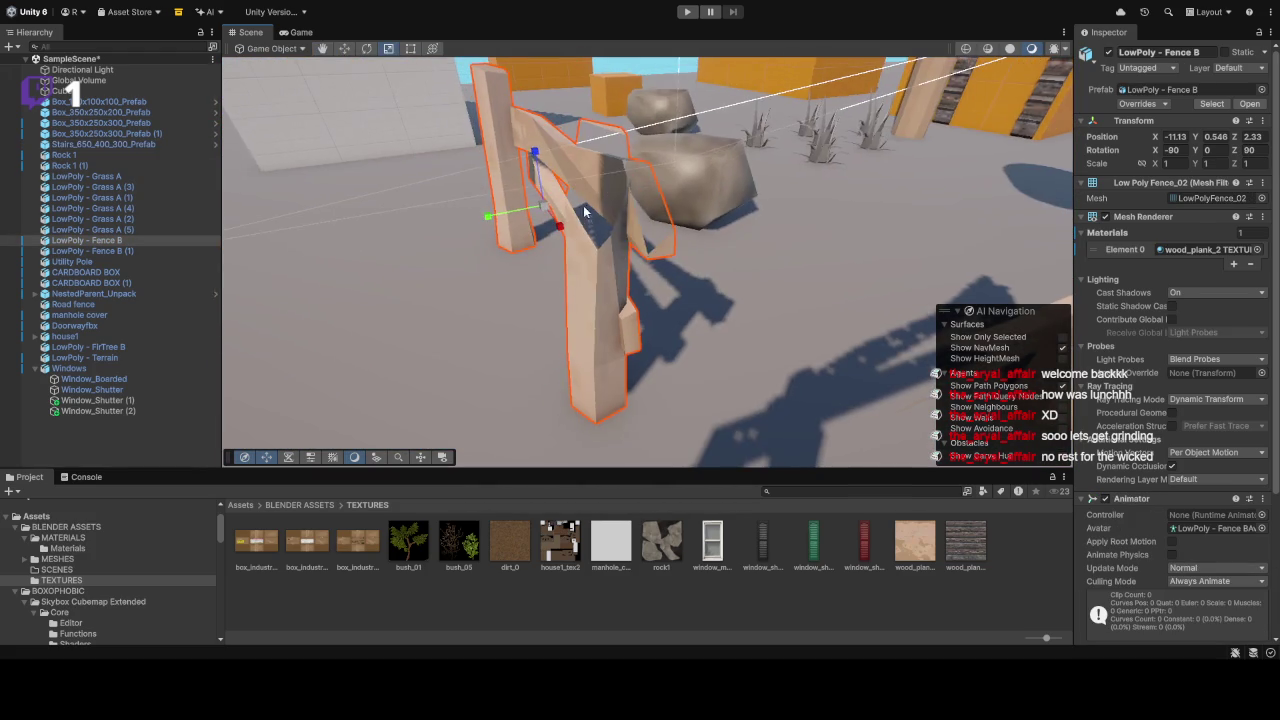
mouse_move(585, 212)
mouse_down()
mouse_move(686, 277)
mouse_move(809, 258)
mouse_move(840, 300)
mouse_up()
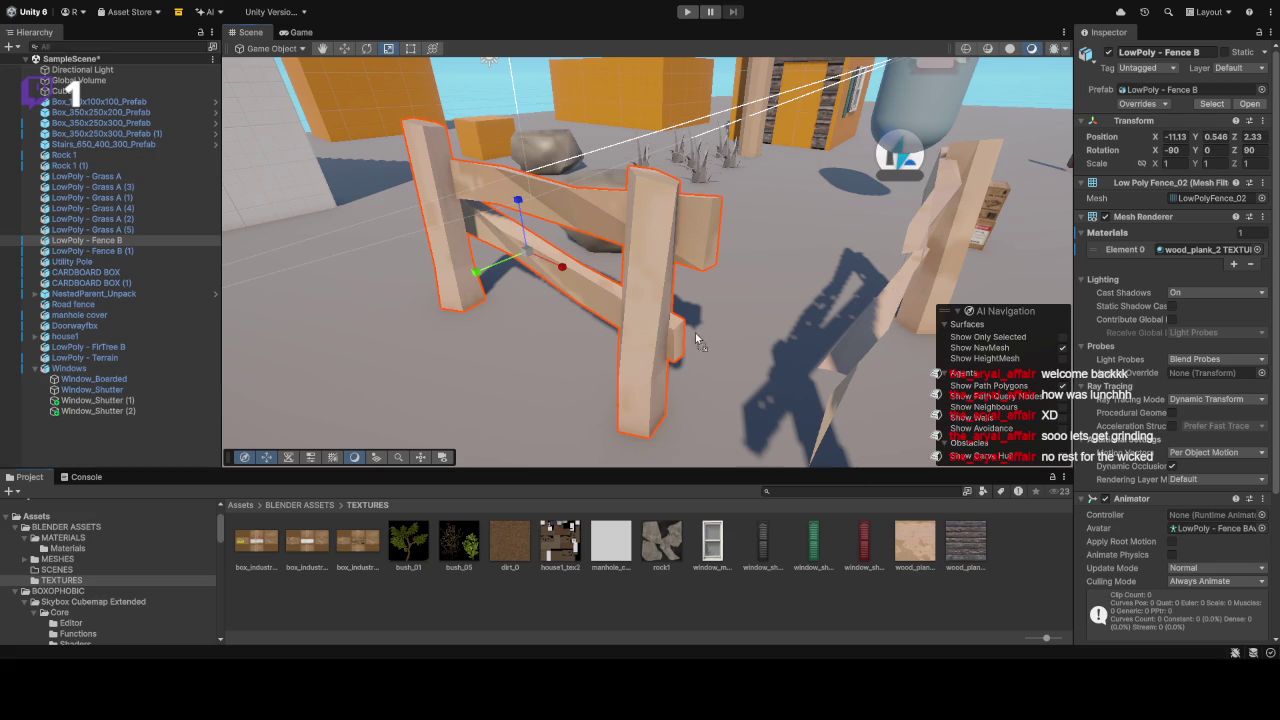
Step: Apply wood_planks_2 to LowPoly - Fence B and orbit around to check the textured fence
mouse_move(965, 545)
mouse_down()
mouse_move(678, 274)
mouse_move(663, 232)
mouse_move(955, 255)
mouse_move(880, 262)
mouse_move(757, 220)
mouse_move(860, 275)
mouse_move(946, 291)
mouse_move(820, 250)
mouse_move(757, 263)
mouse_move(713, 200)
mouse_move(660, 284)
mouse_move(689, 363)
mouse_move(596, 285)
mouse_move(490, 250)
mouse_up()
click(713, 200)
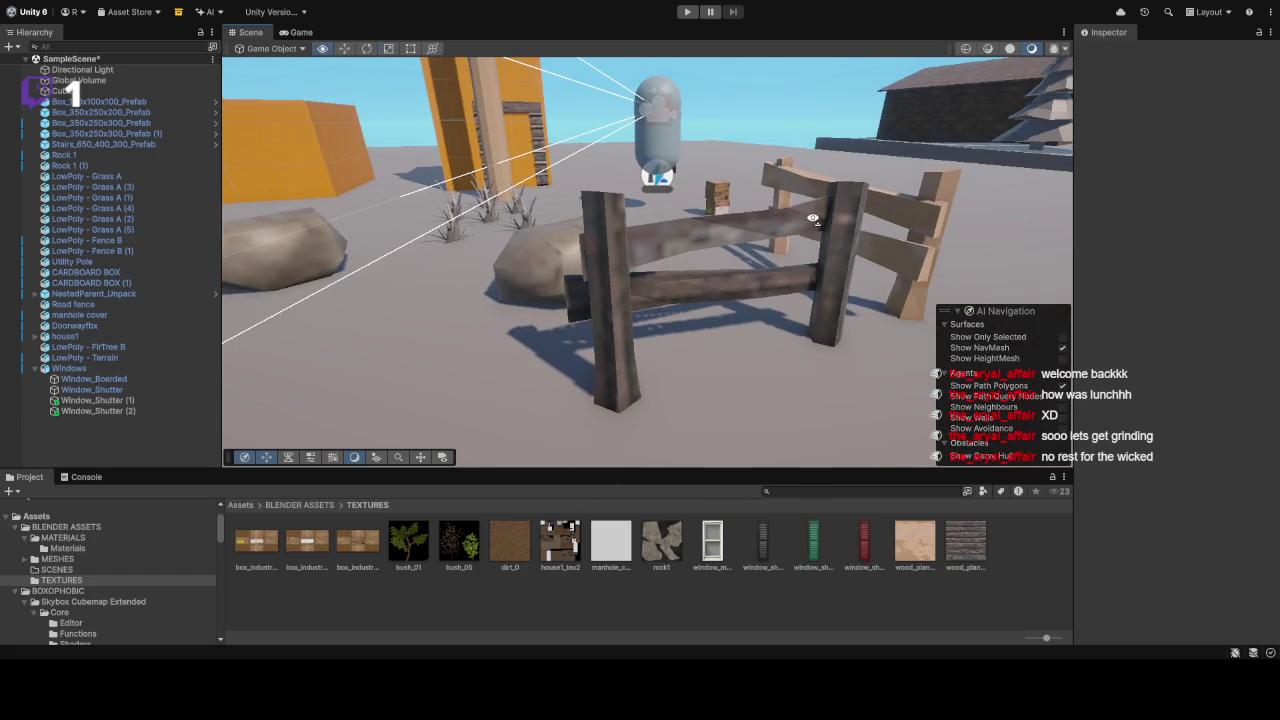
click(720, 250)
mouse_move(700, 351)
mouse_down()
mouse_move(790, 250)
mouse_move(867, 112)
mouse_up()
click(867, 112)
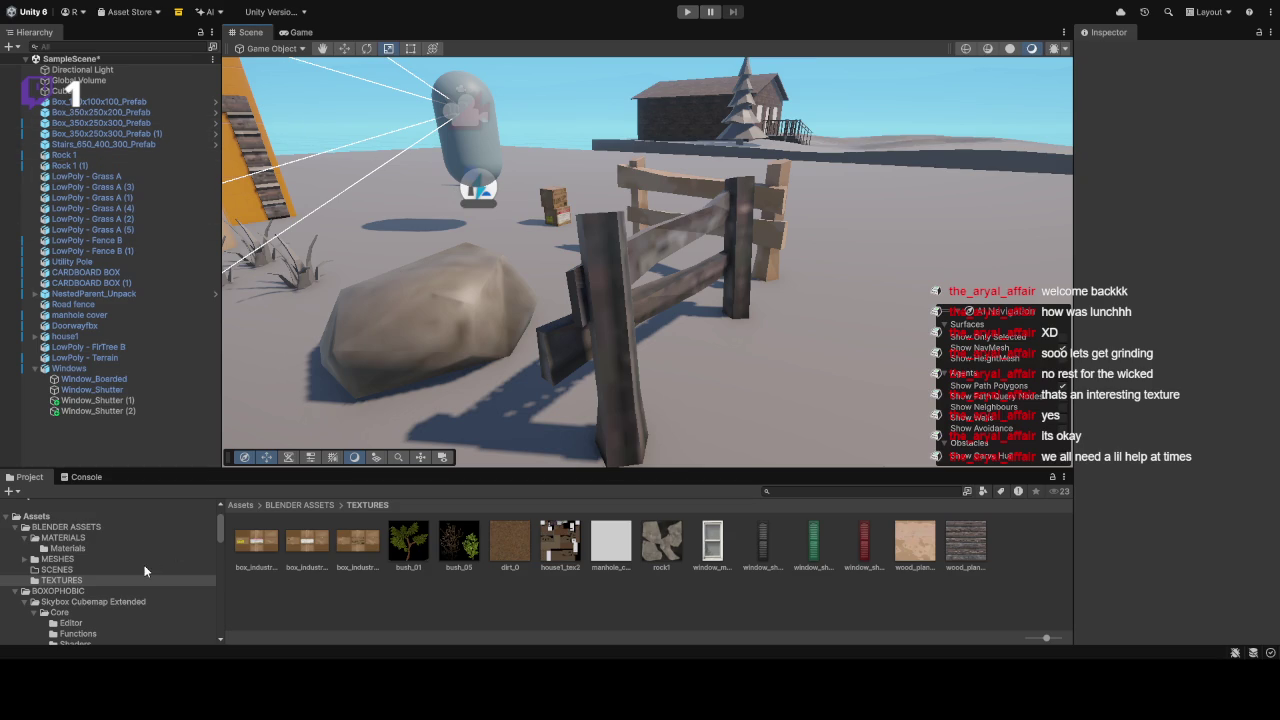
click(82, 581)
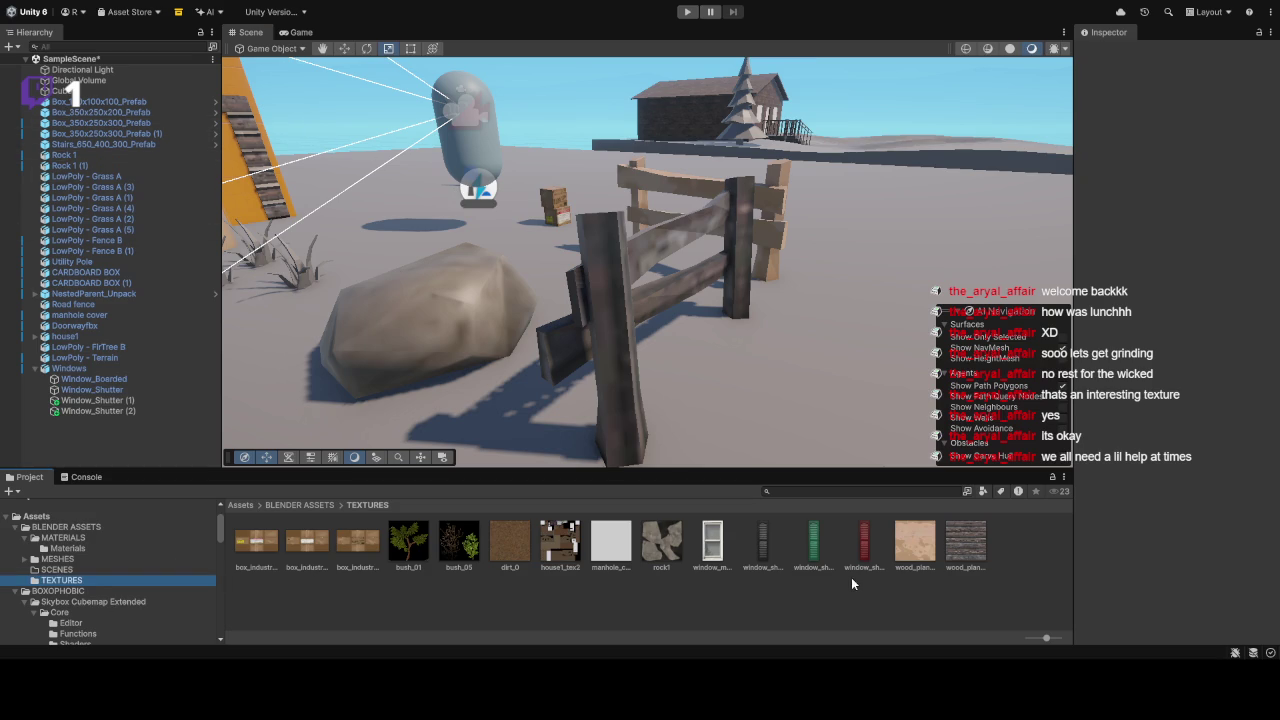
Step: Set wood_planks_2's compression to High Quality, then orbit close to the fence to check it
click(955, 555)
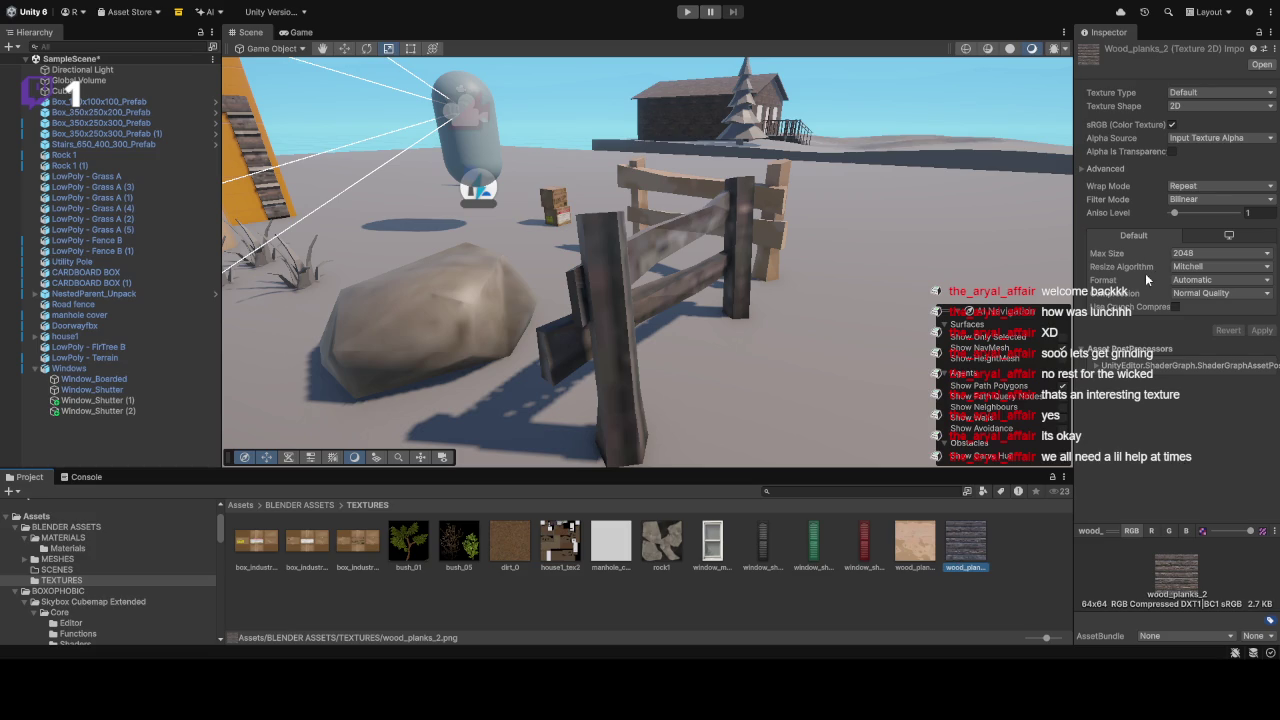
click(620, 242)
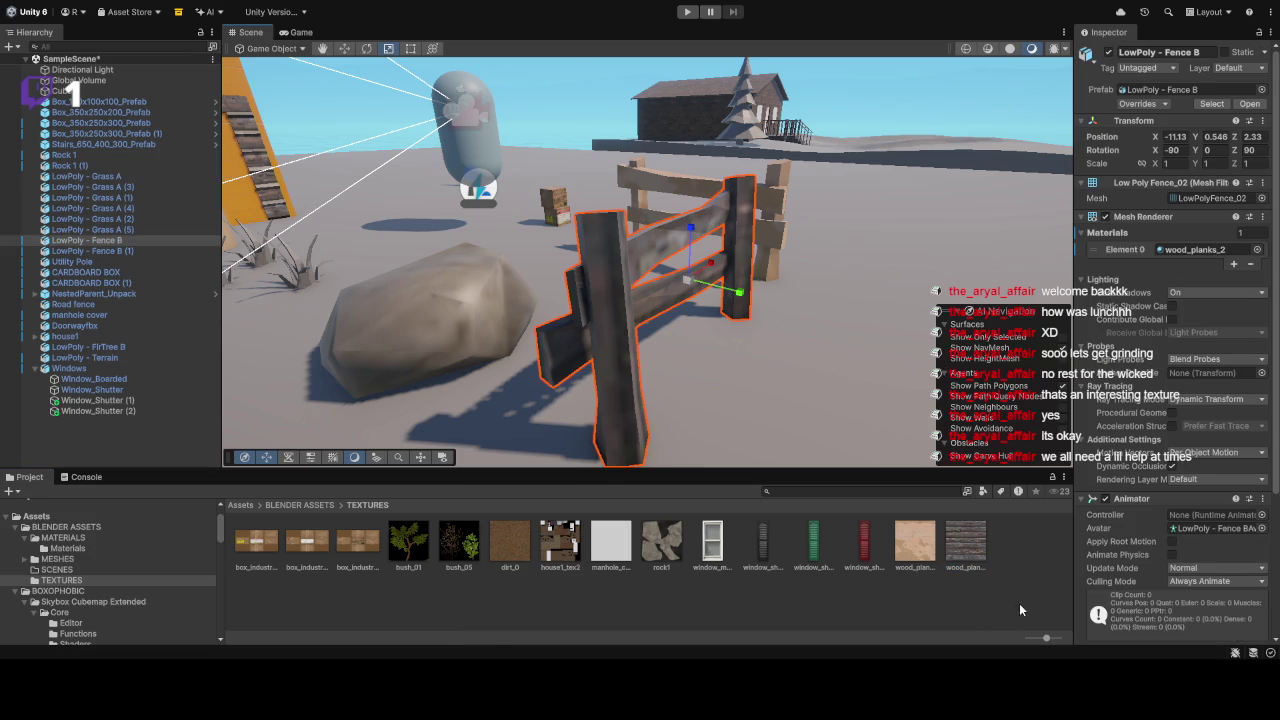
key(ctrl+z)
scroll(675, 455, up, 3)
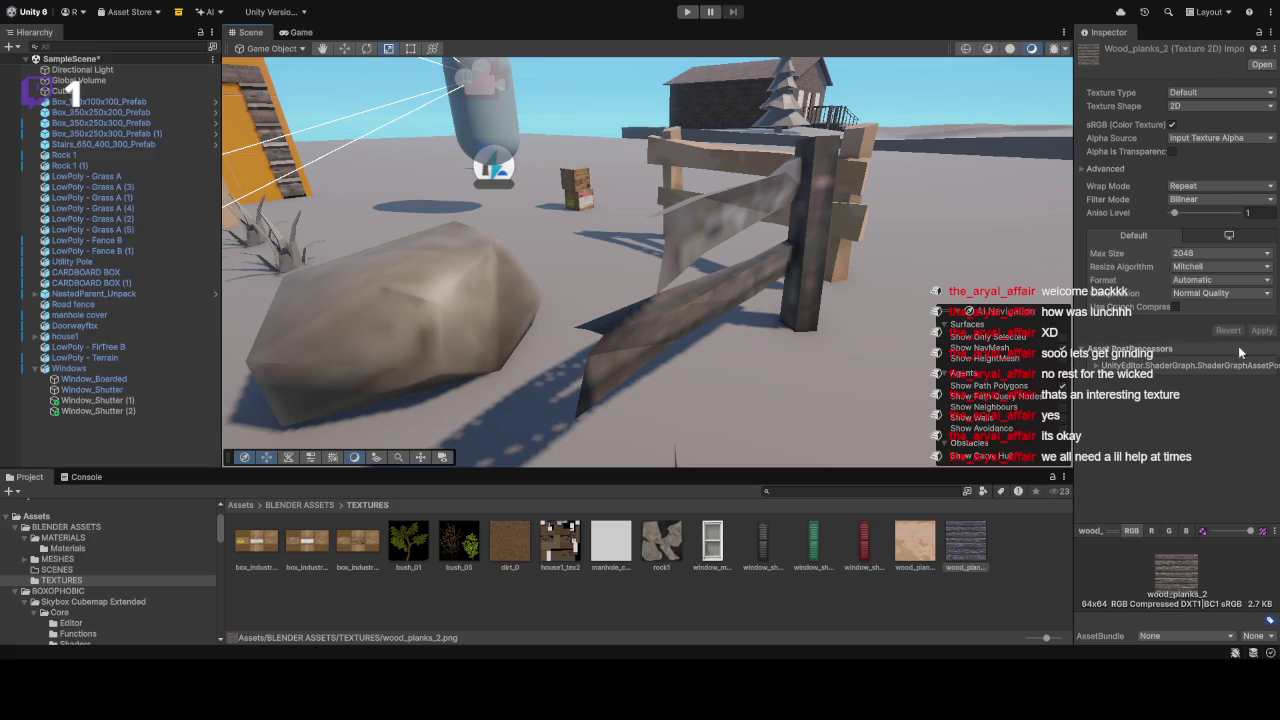
click(955, 550)
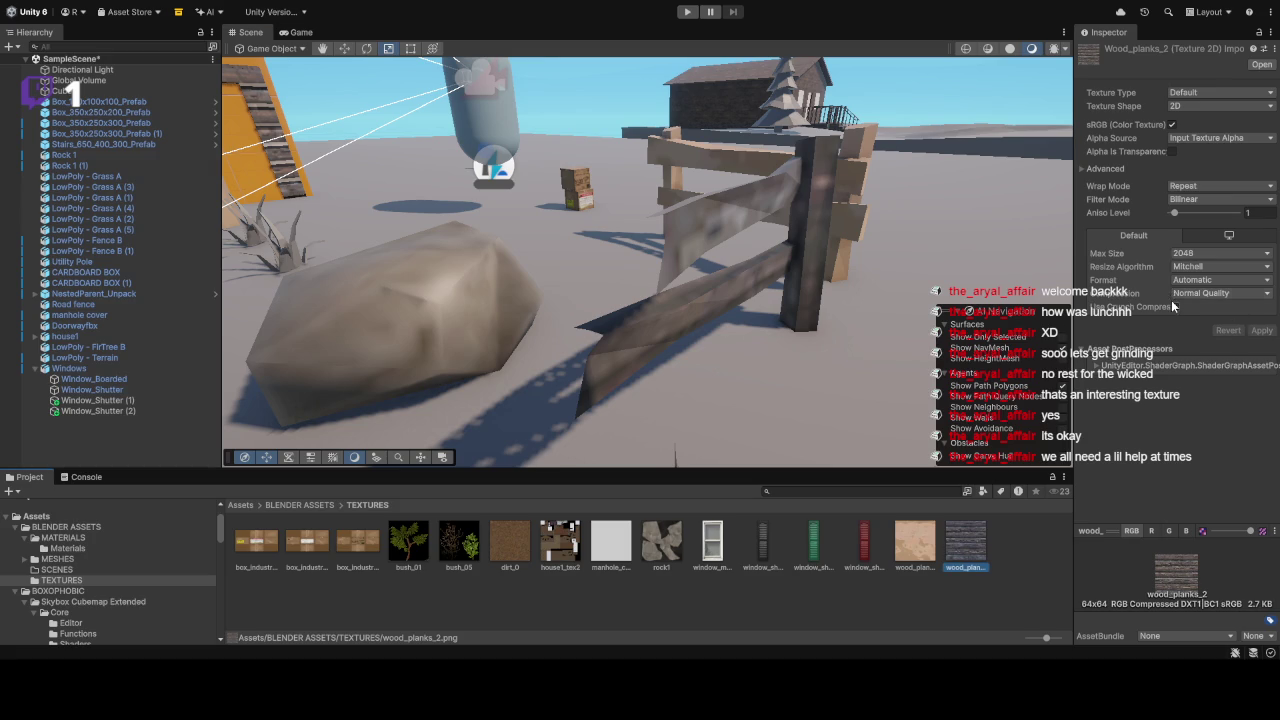
click(1185, 350)
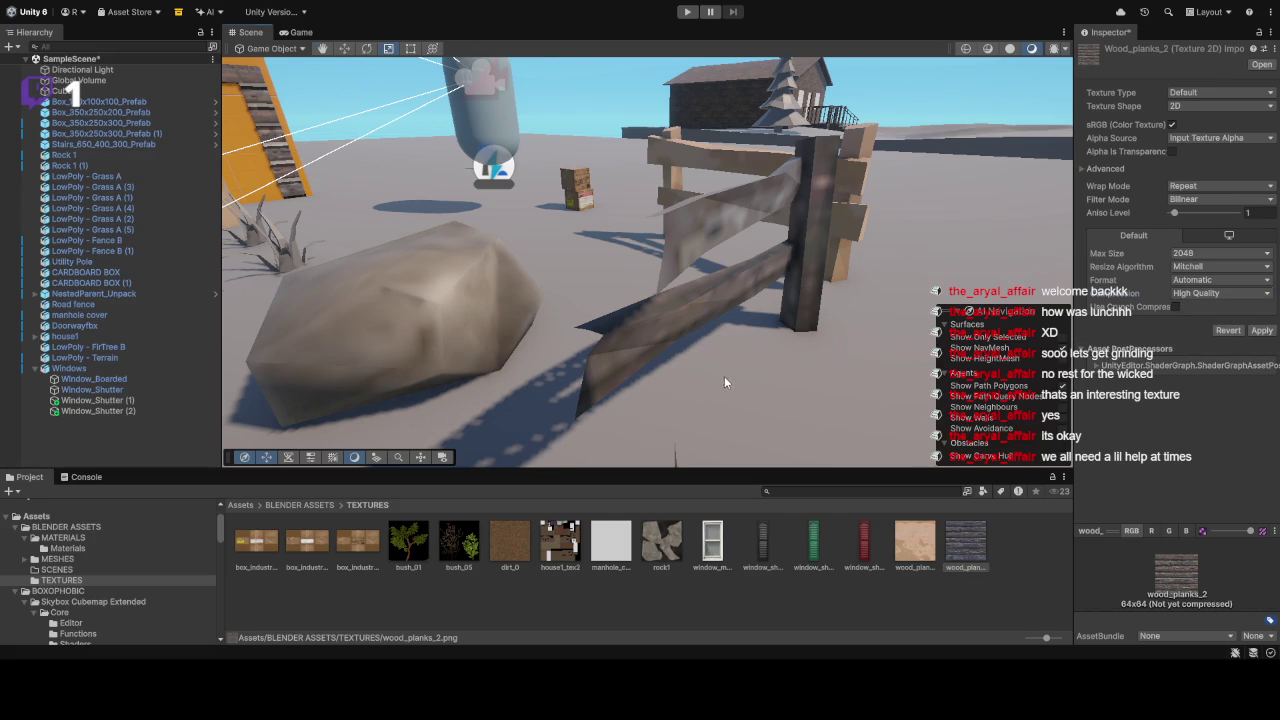
scroll(722, 377, down, 5)
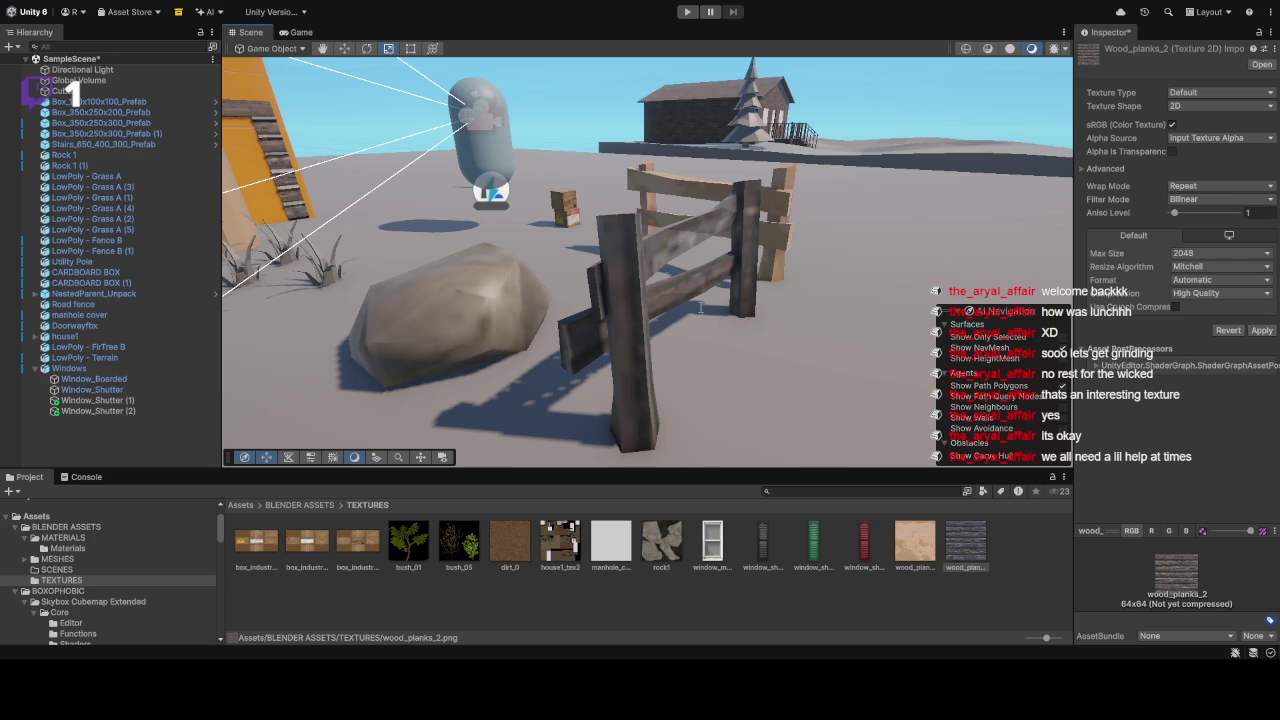
click(607, 345)
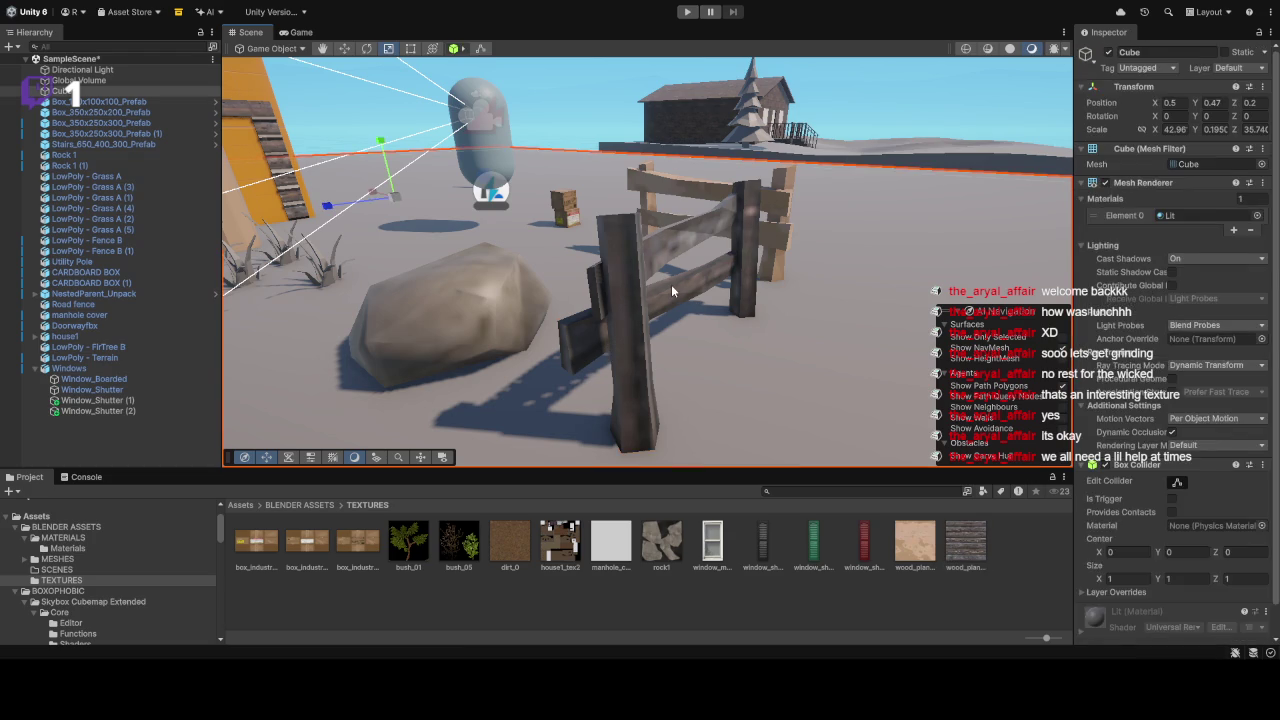
mouse_move(634, 354)
mouse_down()
mouse_move(941, 291)
mouse_move(982, 209)
mouse_move(587, 62)
mouse_move(956, 125)
mouse_move(851, 147)
mouse_up()
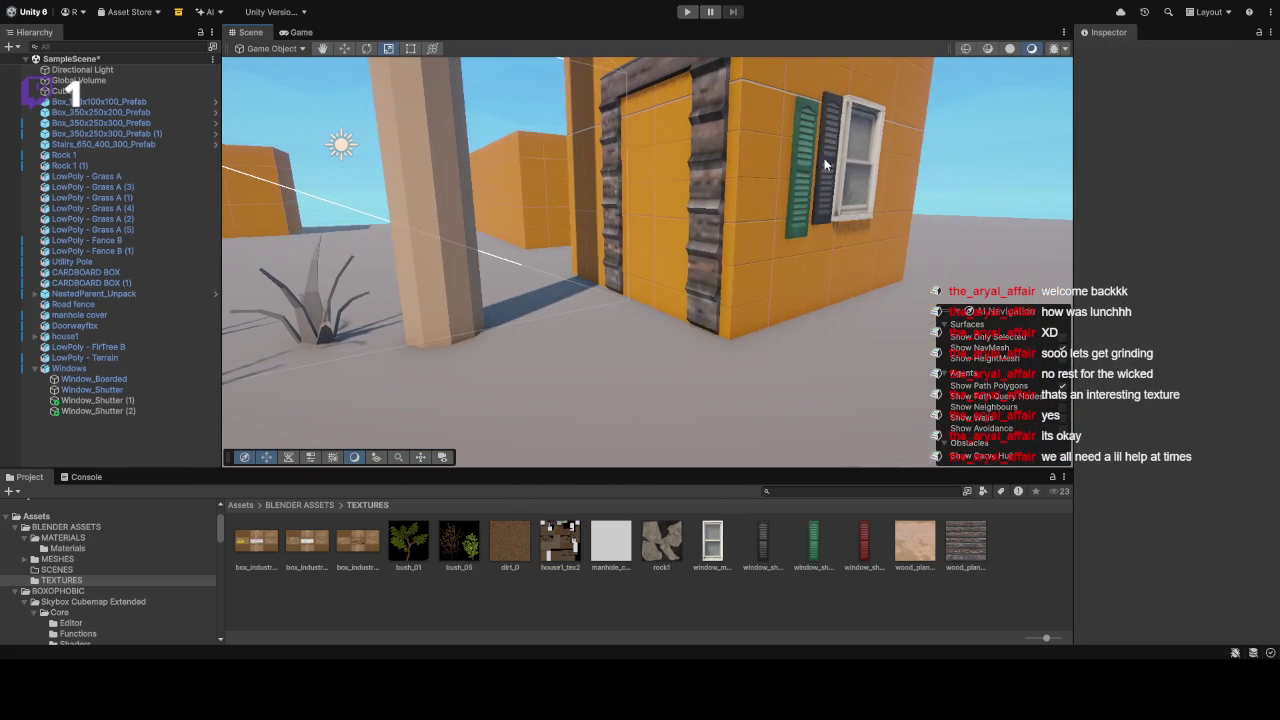
Step: Switch wood_planks_2 filtering to Point (no filter) and orbit in close to the dark fence
click(725, 190)
click(722, 192)
click(955, 548)
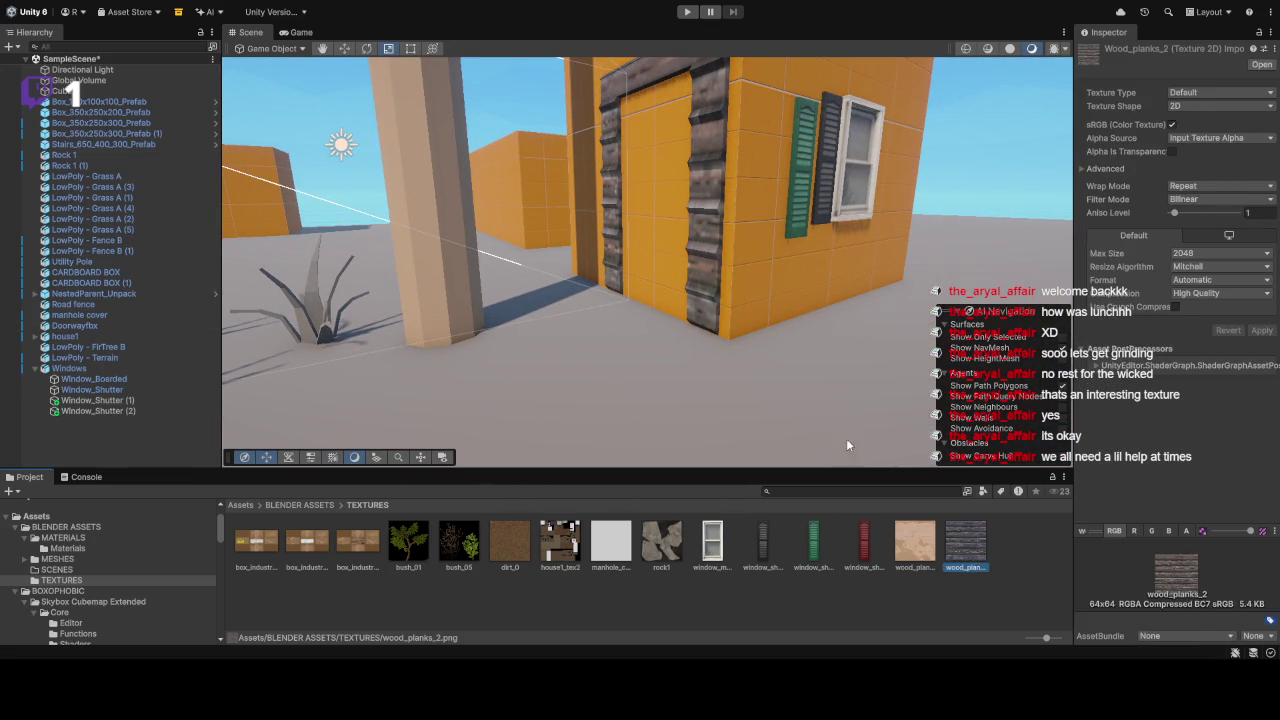
click(701, 258)
mouse_move(757, 296)
mouse_down()
mouse_move(315, 267)
mouse_move(427, 336)
mouse_up()
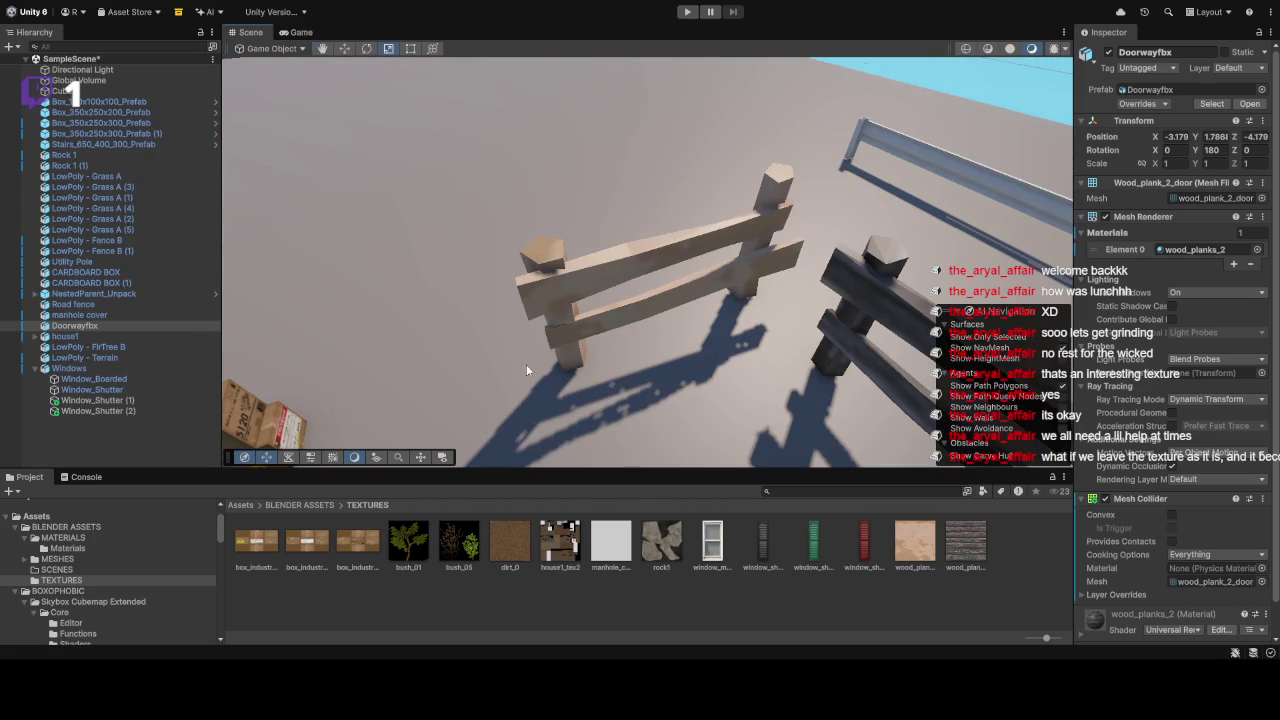
click(960, 545)
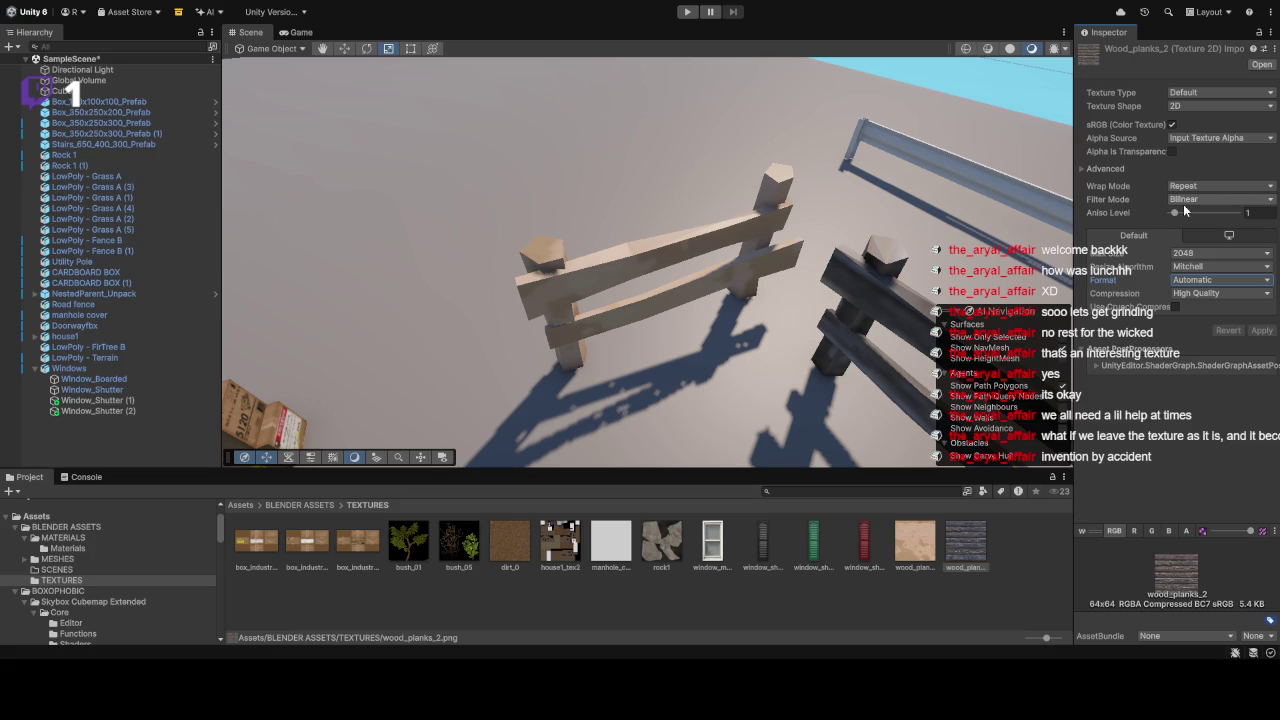
click(1220, 199)
click(1220, 184)
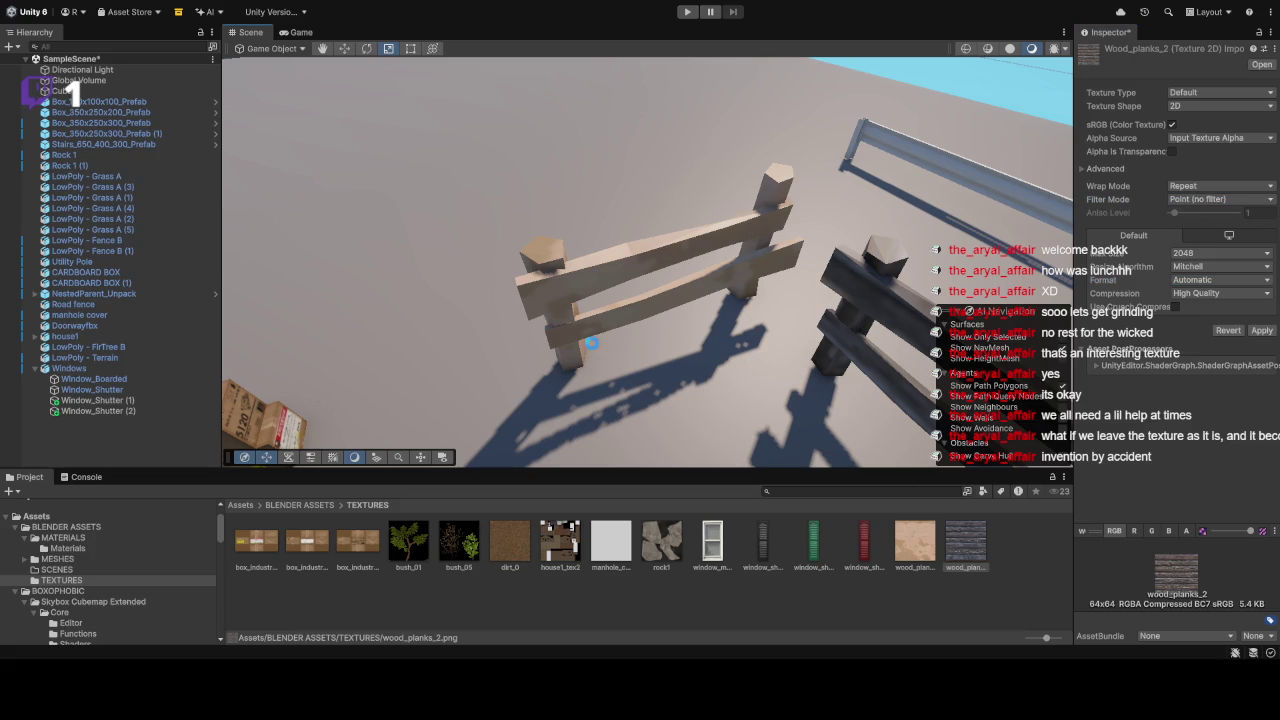
click(869, 314)
mouse_move(899, 317)
mouse_down()
mouse_move(882, 300)
mouse_move(857, 200)
mouse_move(881, 129)
mouse_move(704, 171)
mouse_move(704, 144)
mouse_move(942, 156)
mouse_up()
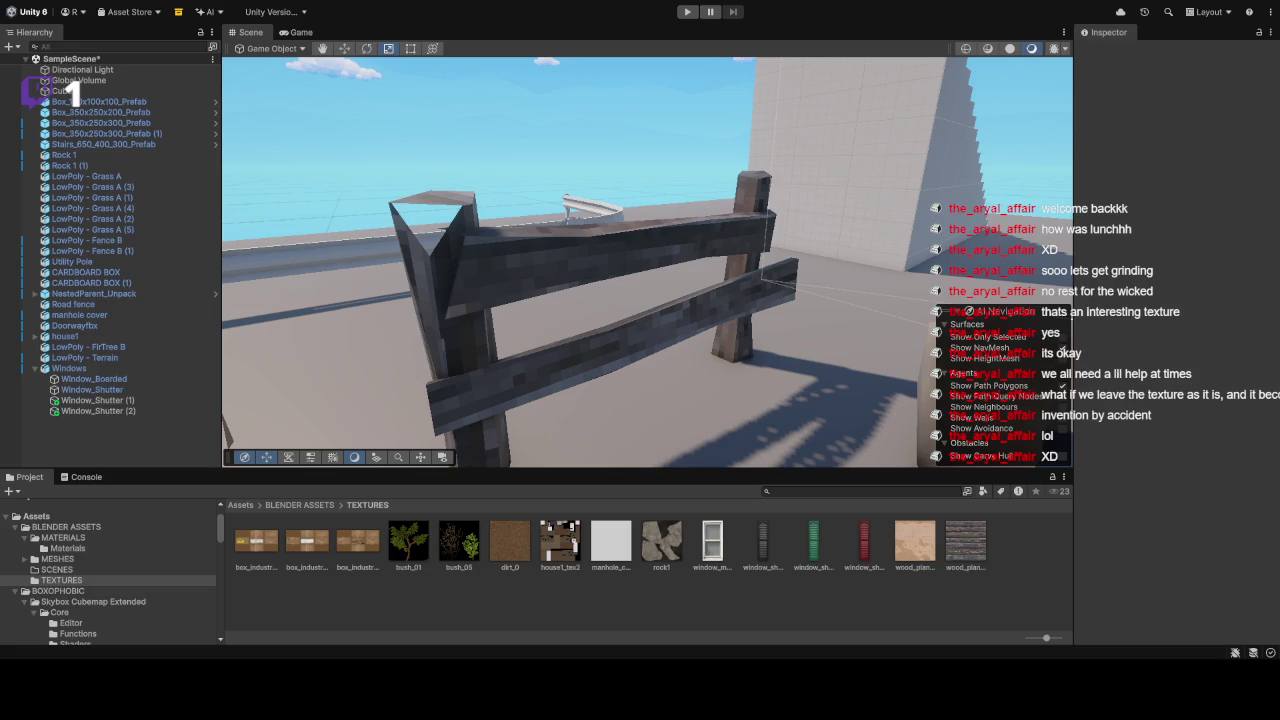
Step: Orbit to the manhole cover and review its ManholeCover_Top and ManholeCover_Bottom materials
mouse_move(560, 170)
mouse_down()
mouse_move(578, 163)
mouse_move(725, 233)
mouse_move(677, 255)
mouse_move(1055, 250)
mouse_move(630, 353)
mouse_up()
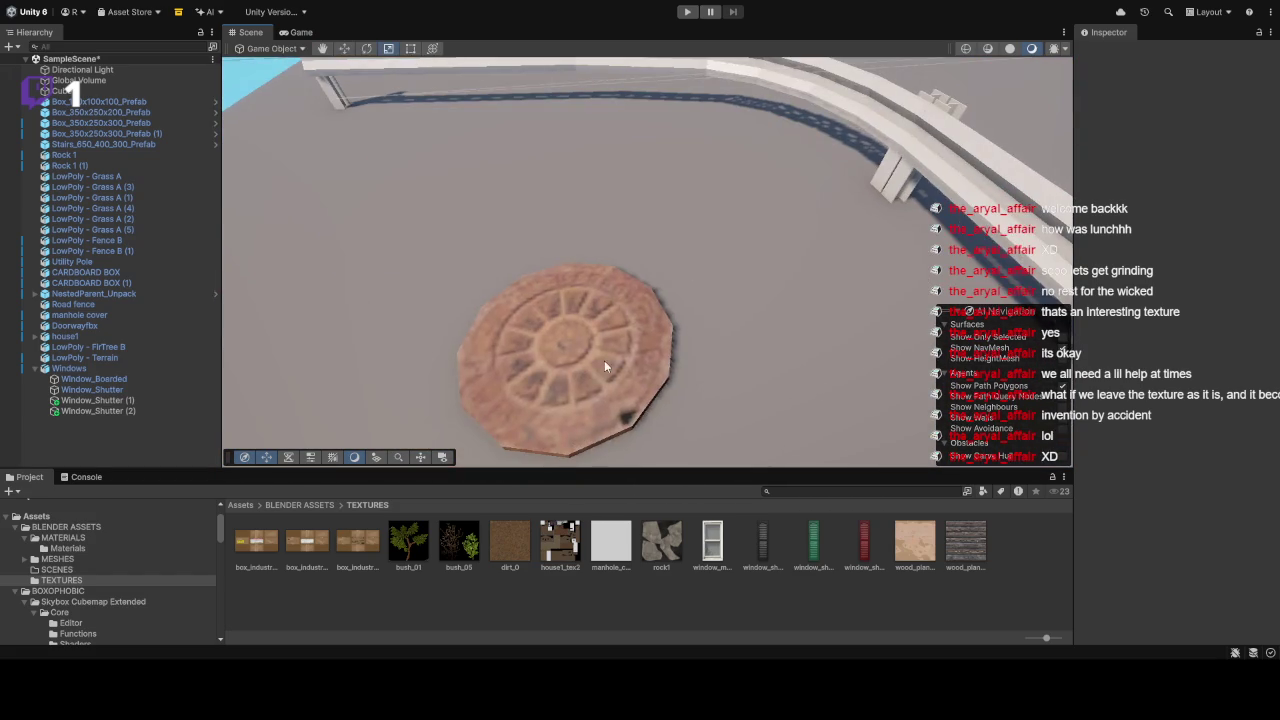
click(630, 353)
drag(659, 248, 751, 323)
scroll(1135, 540, down, 3)
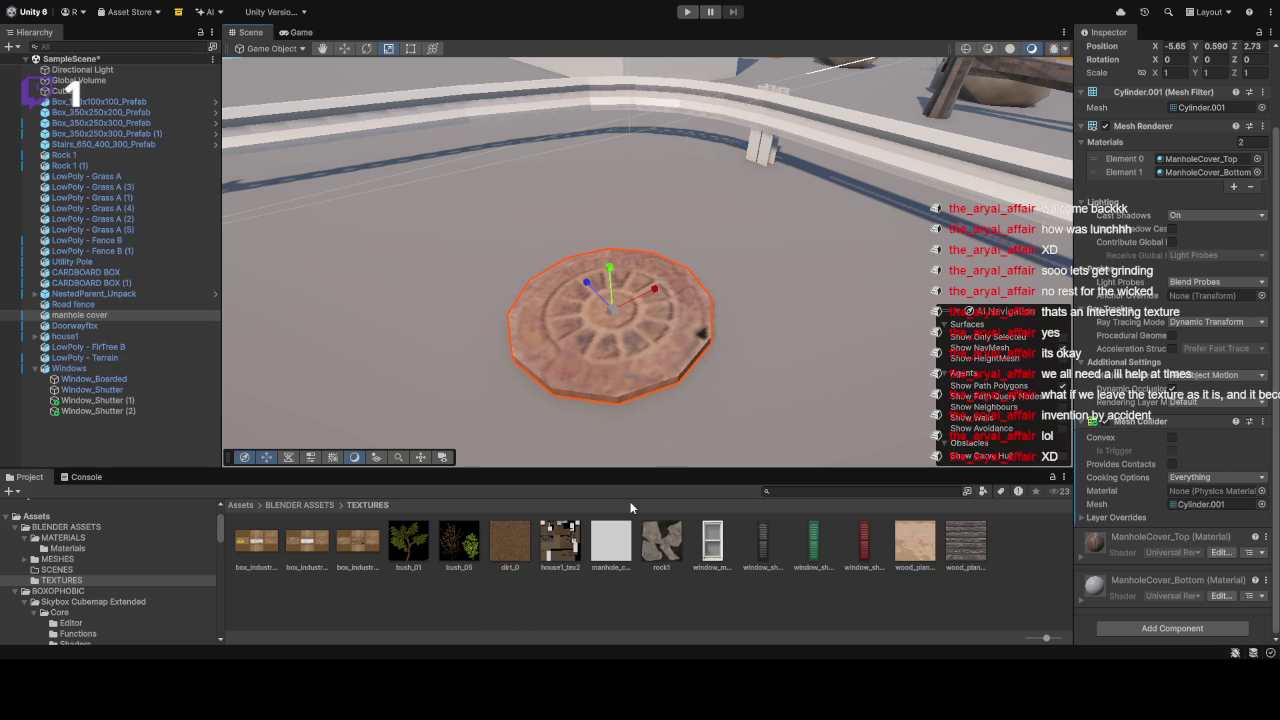
mouse_move(710, 338)
mouse_down()
mouse_move(1081, 191)
mouse_move(1100, 160)
mouse_move(1078, 142)
mouse_move(864, 228)
mouse_up()
click(864, 228)
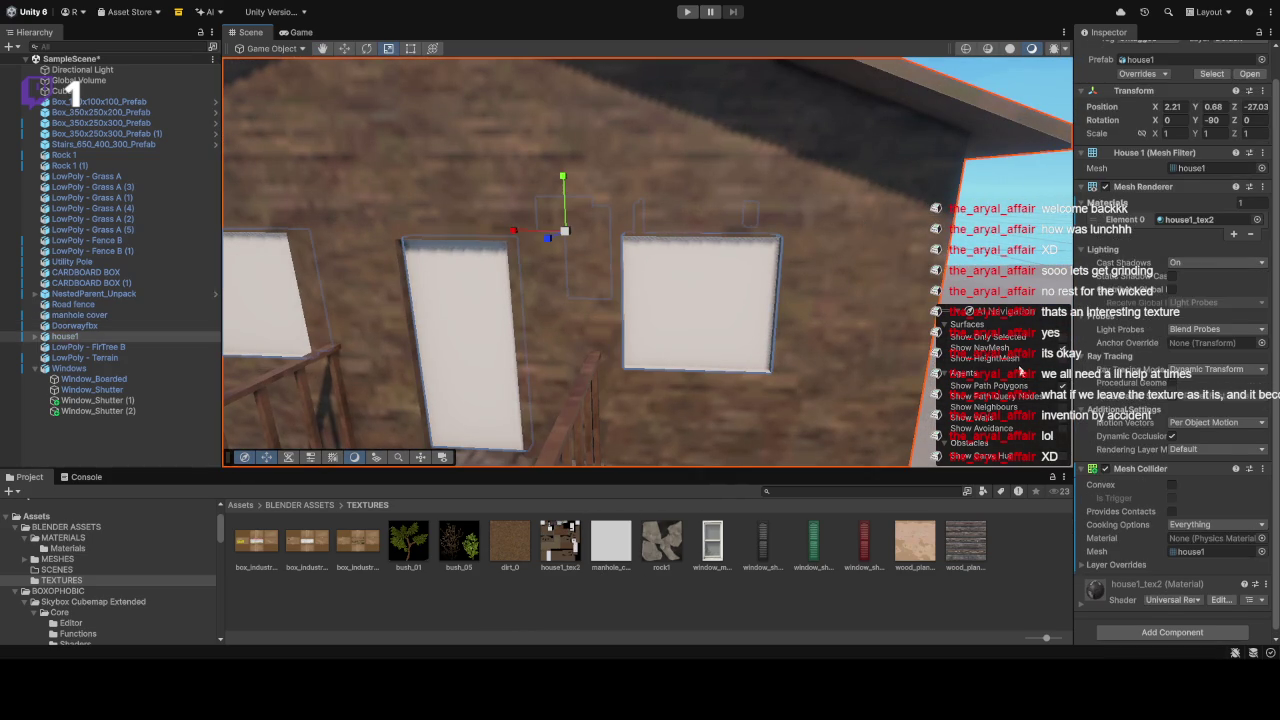
Step: Set house1_tex2 to High Quality compression and Point (no filter) filtering, then zoom out over the town
click(574, 563)
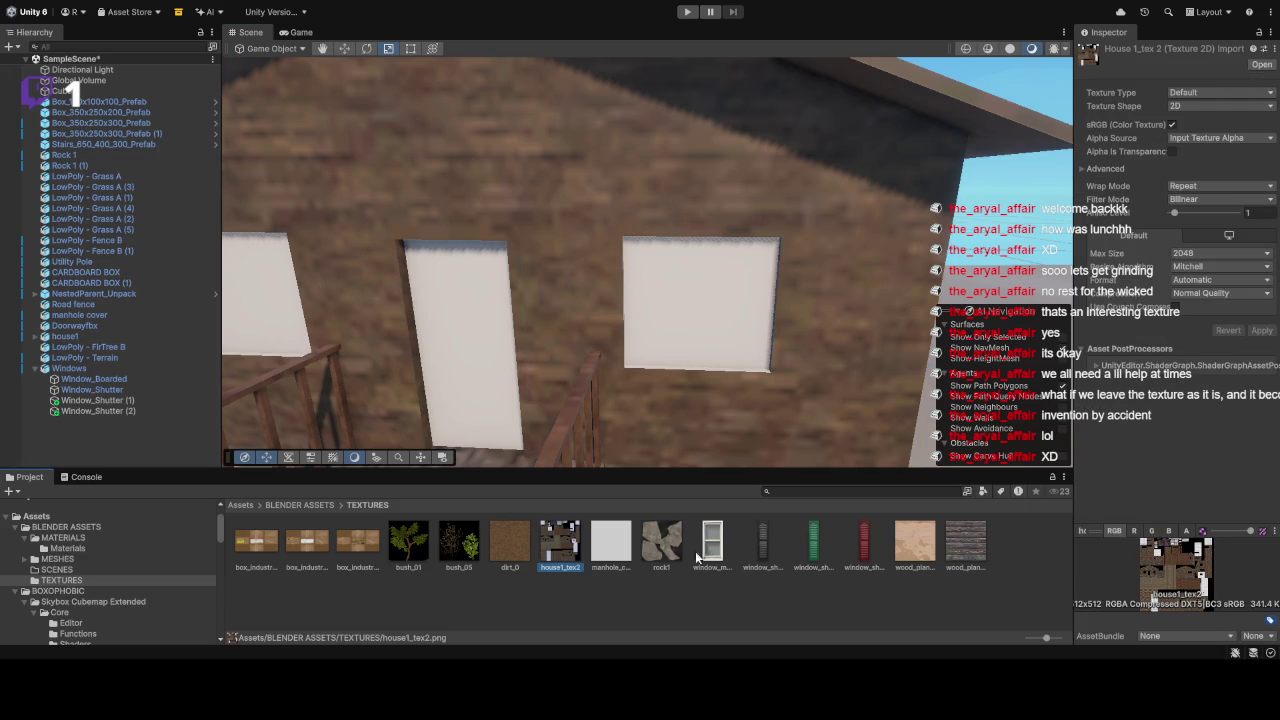
click(1188, 297)
click(1193, 354)
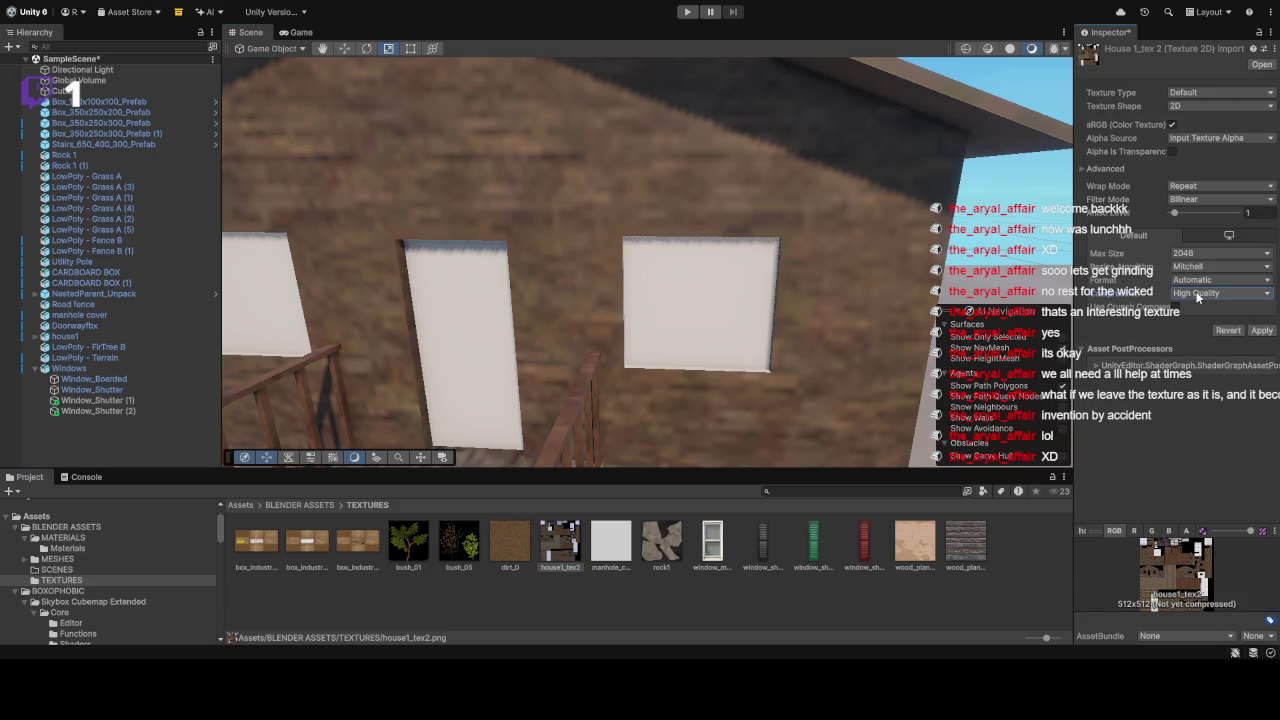
click(1200, 199)
click(1188, 213)
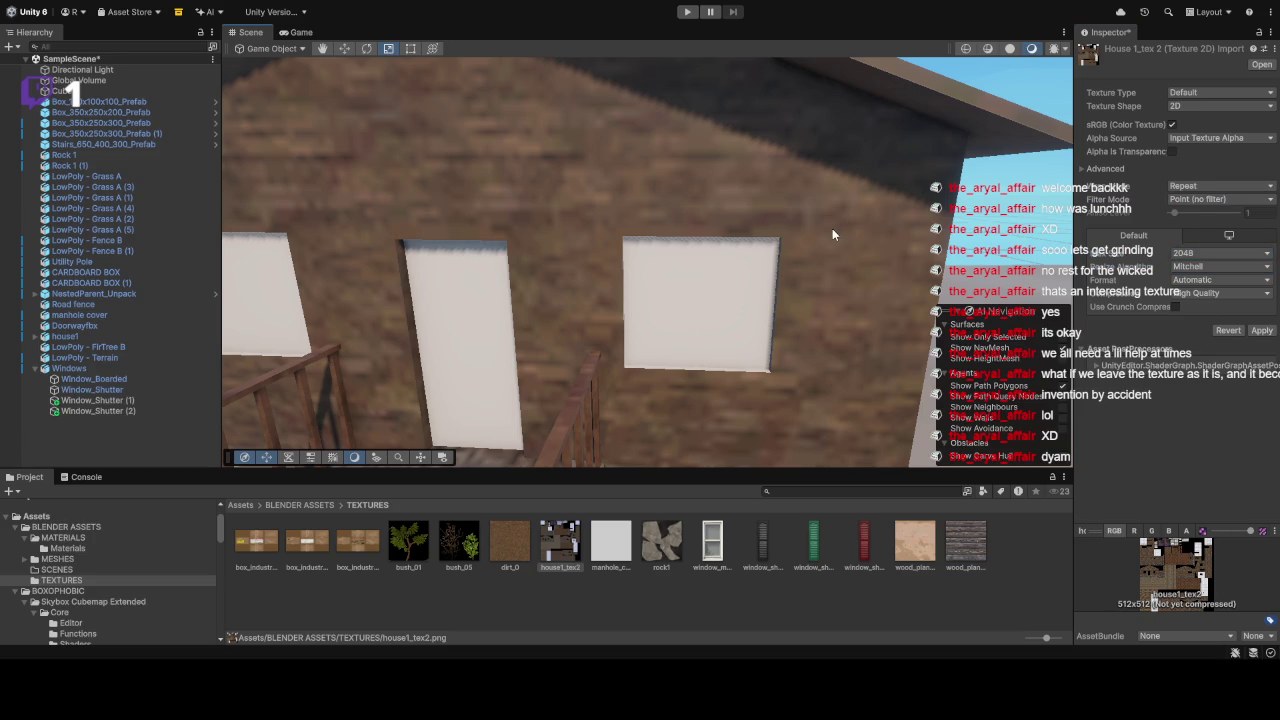
click(598, 350)
scroll(870, 226, down, 5)
mouse_move(870, 226)
mouse_down()
mouse_move(866, 191)
mouse_move(671, 233)
mouse_move(1190, 162)
mouse_move(628, 156)
mouse_move(805, 133)
mouse_up()
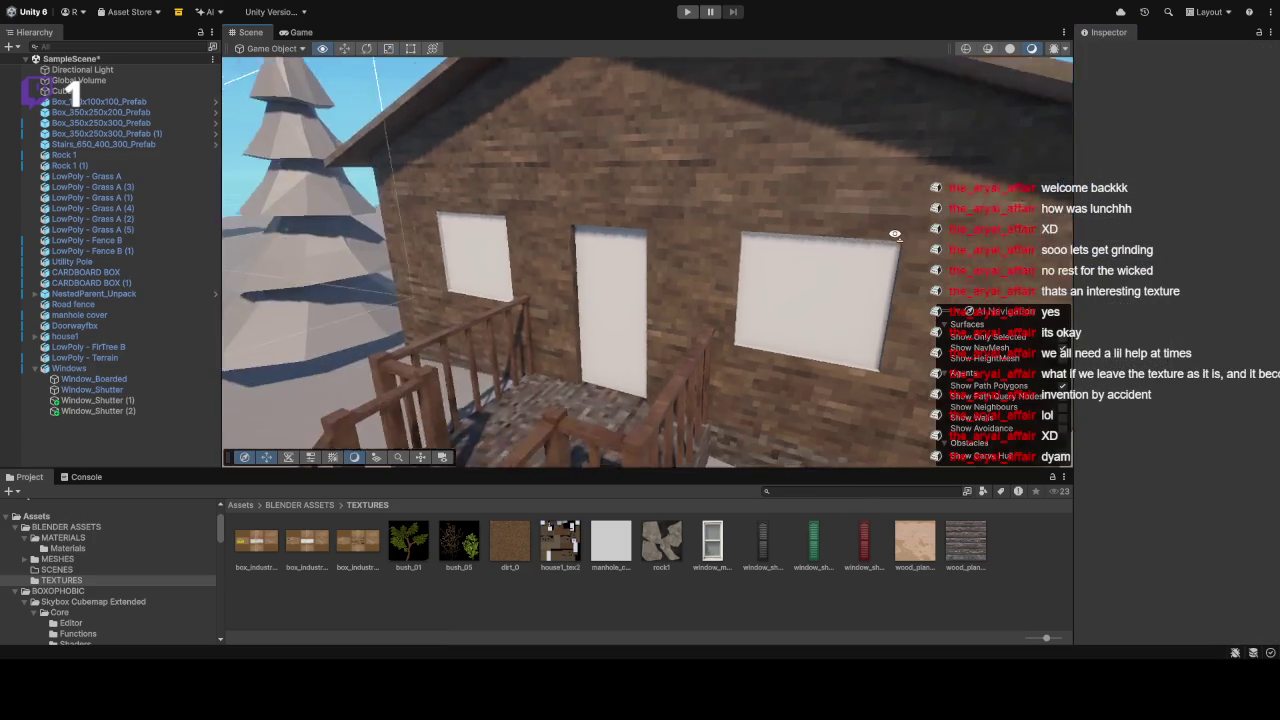
Step: Apply wood_planks_2 to the utility pole, then orbit down and select CARDBOARD BOX (1)
click(745, 178)
key(f)
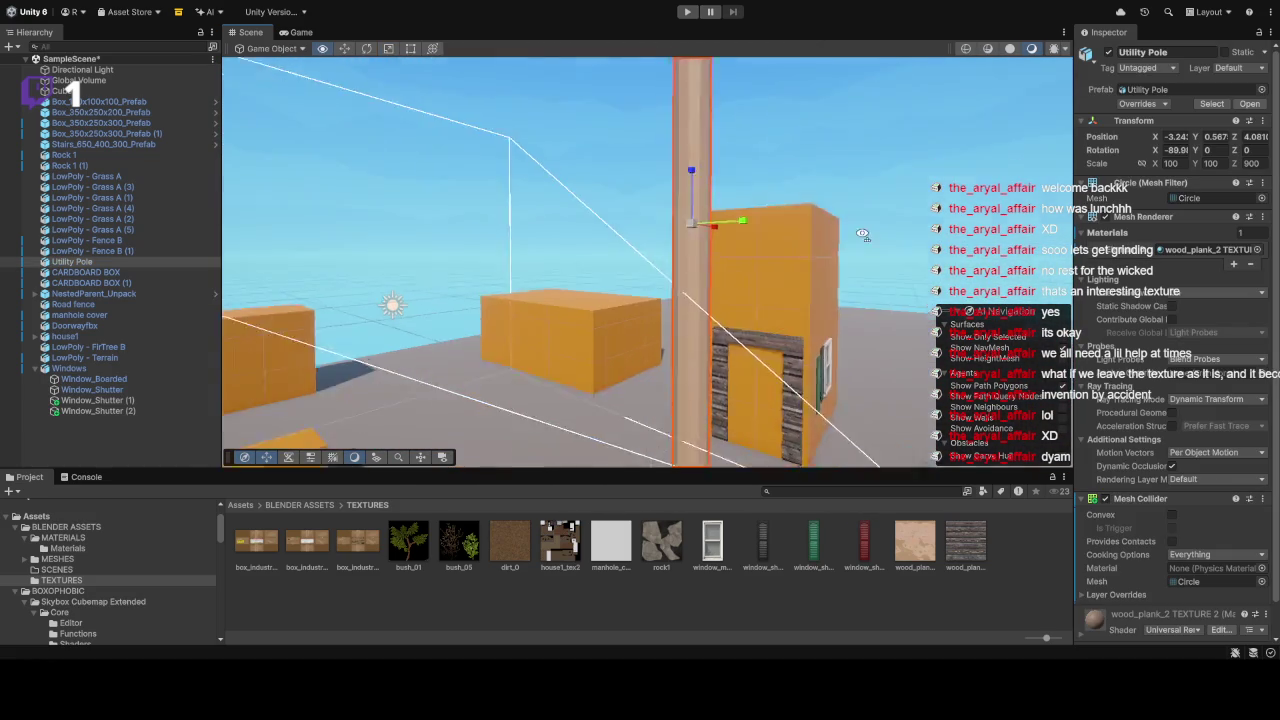
mouse_move(965, 545)
mouse_down()
mouse_move(810, 430)
mouse_move(718, 339)
mouse_up()
click(793, 166)
mouse_move(793, 166)
mouse_down()
mouse_move(664, 399)
mouse_move(797, 236)
mouse_move(818, 250)
mouse_move(671, 283)
mouse_move(691, 363)
mouse_move(737, 209)
mouse_move(1060, 200)
mouse_move(634, 474)
mouse_up()
key(ctrl+z)
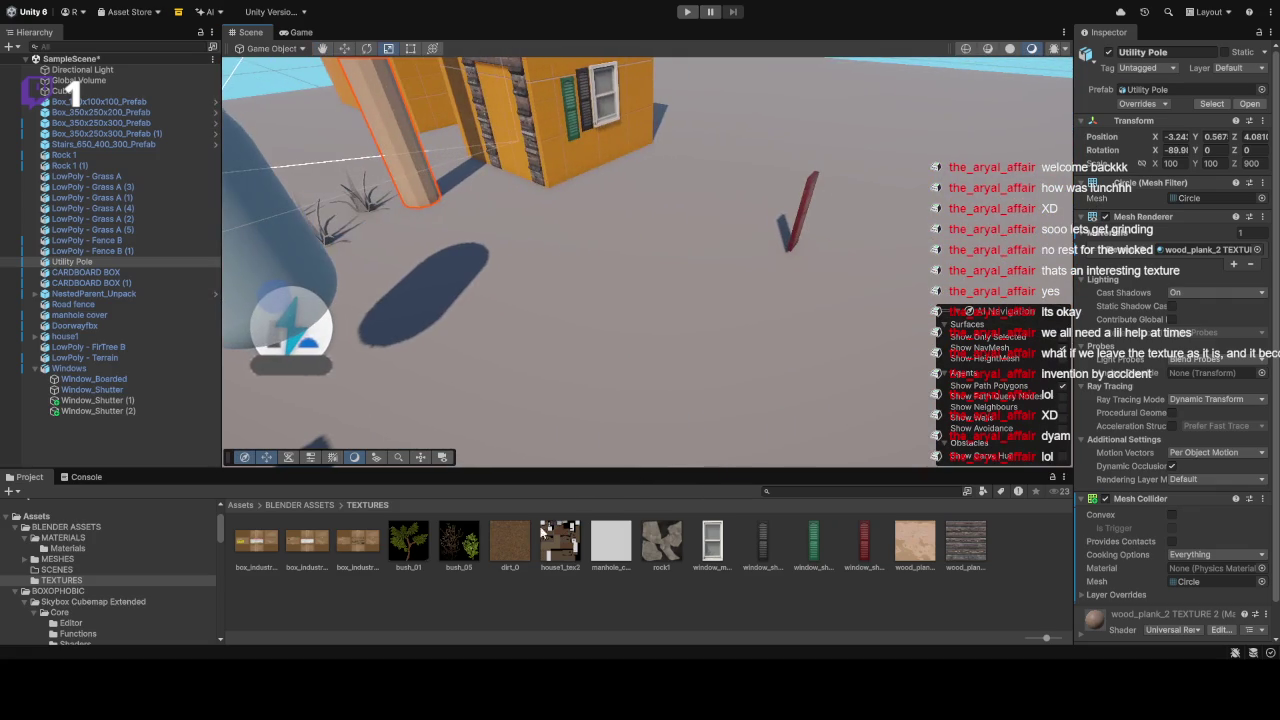
mouse_move(445, 385)
mouse_down()
mouse_move(575, 366)
mouse_move(630, 290)
mouse_move(709, 264)
mouse_move(706, 210)
mouse_up()
click(633, 272)
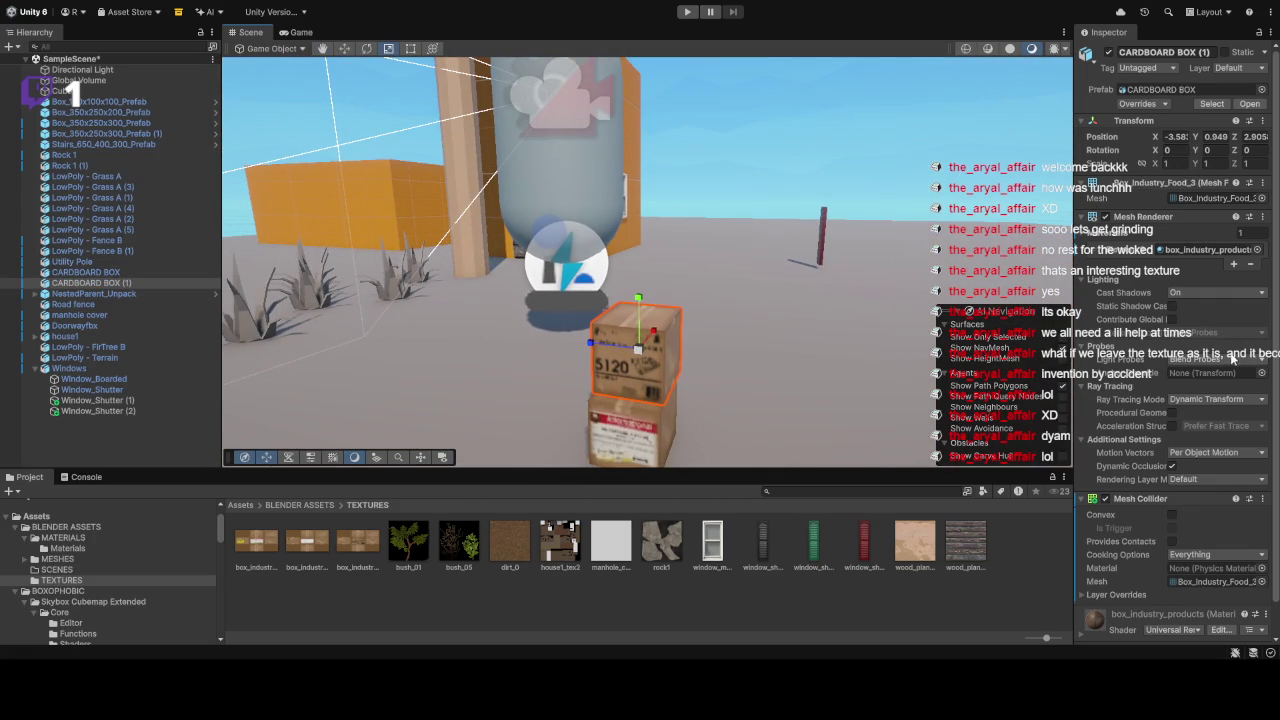
Step: Set box_industry_food_2 to Point (no filter) filtering and High Quality compression
click(256, 542)
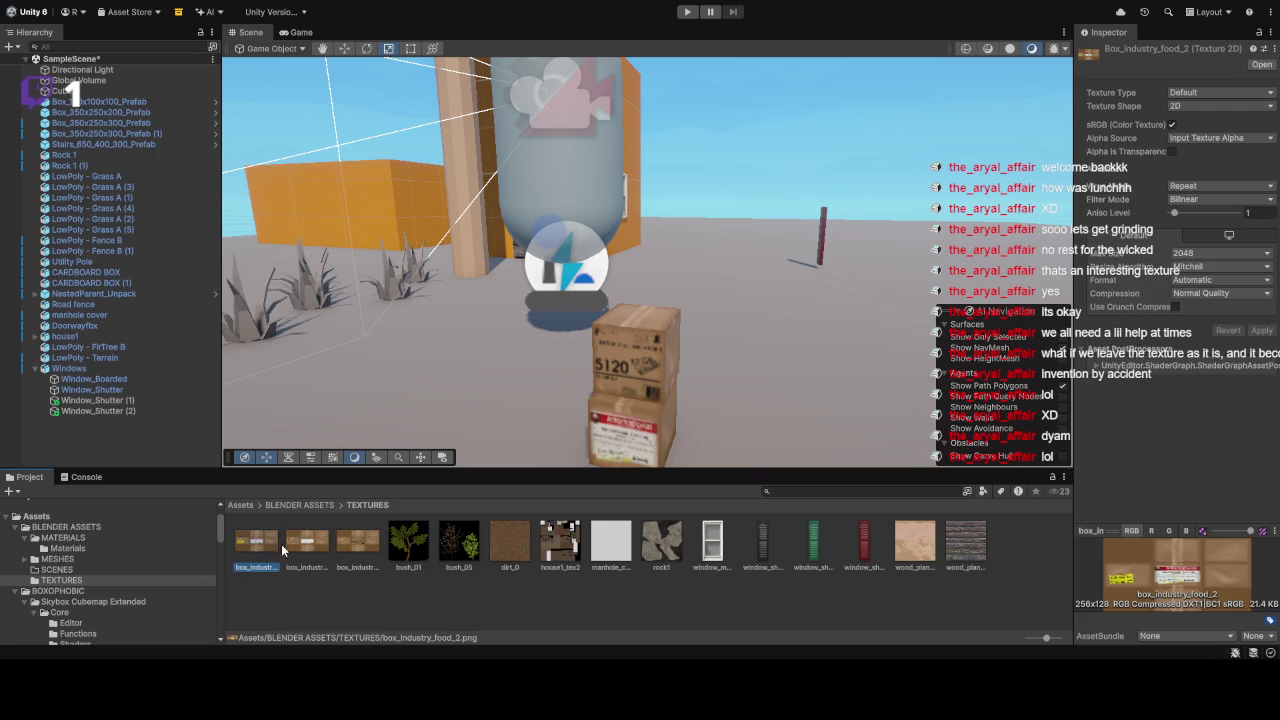
click(1199, 199)
click(1199, 182)
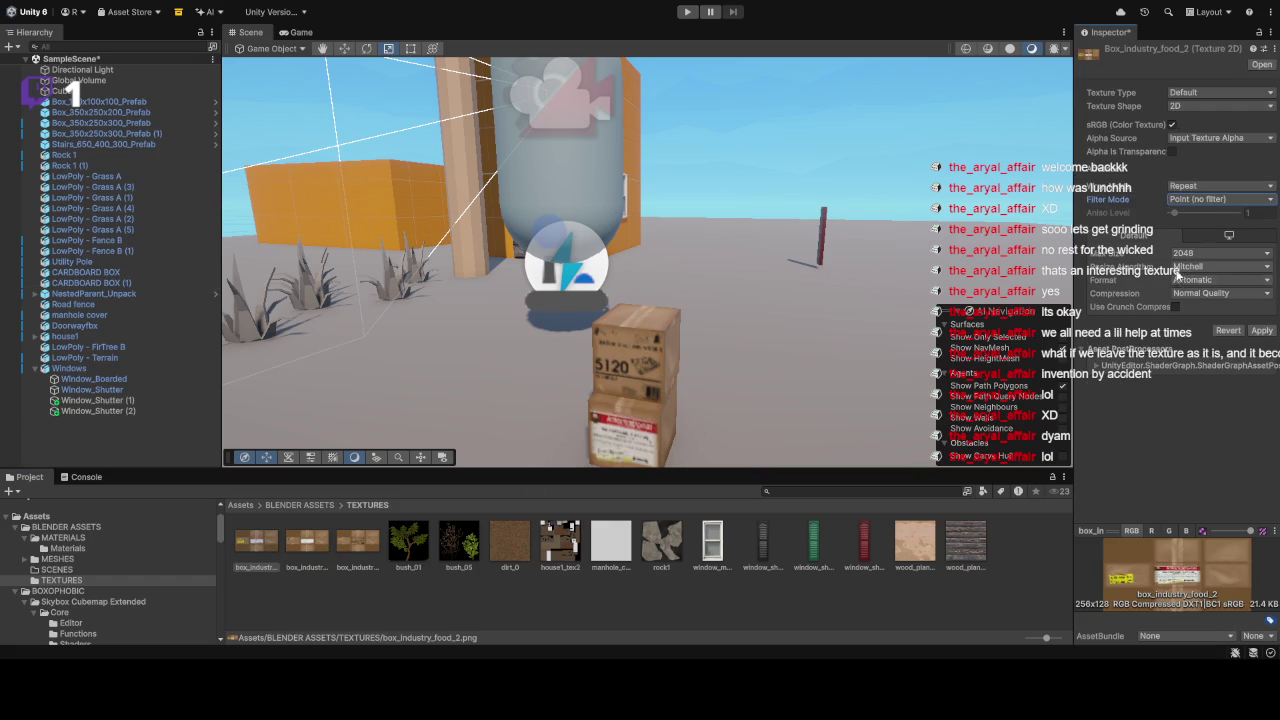
click(1174, 293)
click(1176, 365)
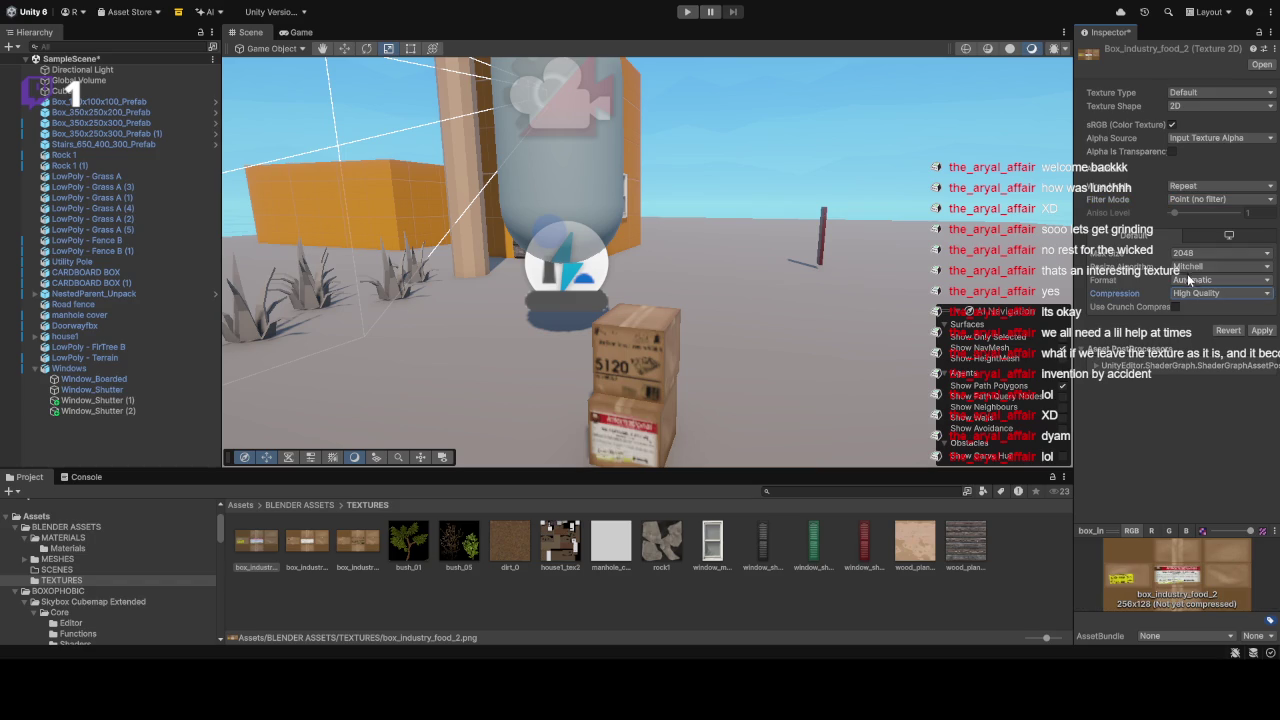
Step: Give box_industry_food_3 Point (no filter) filtering and High Quality compression, then orbit closer to the boxes
click(336, 540)
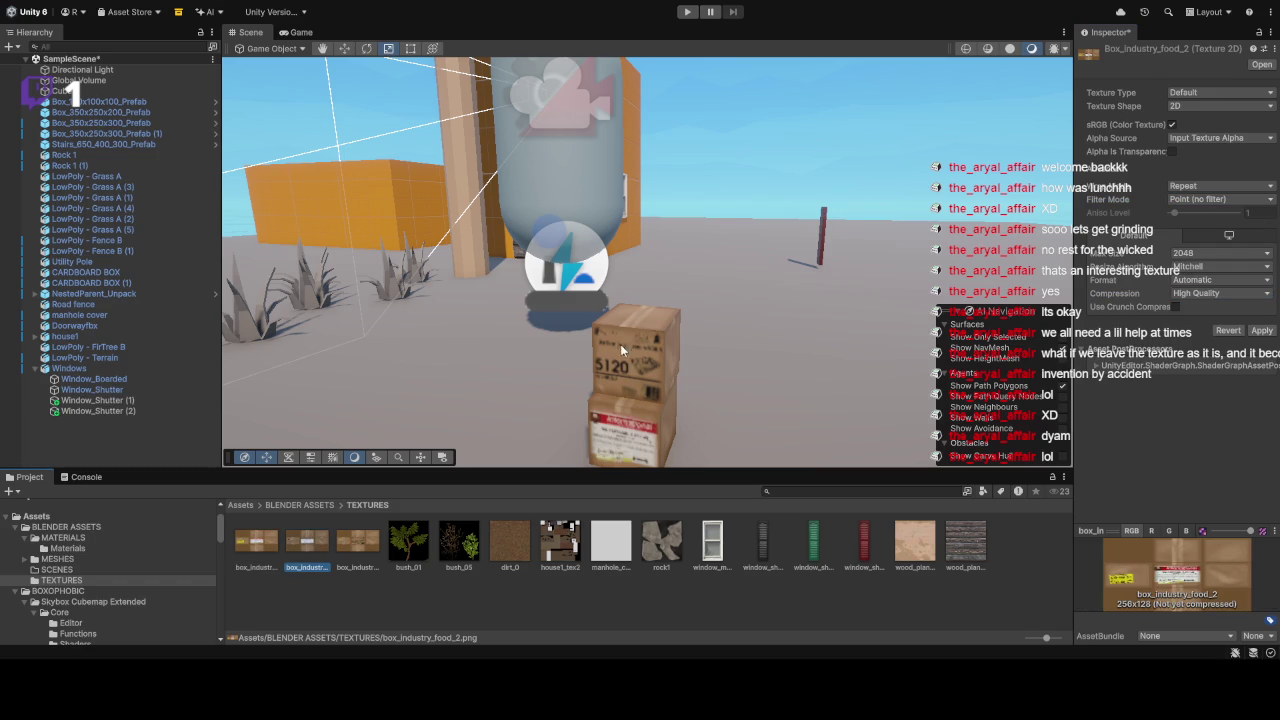
click(644, 342)
click(306, 550)
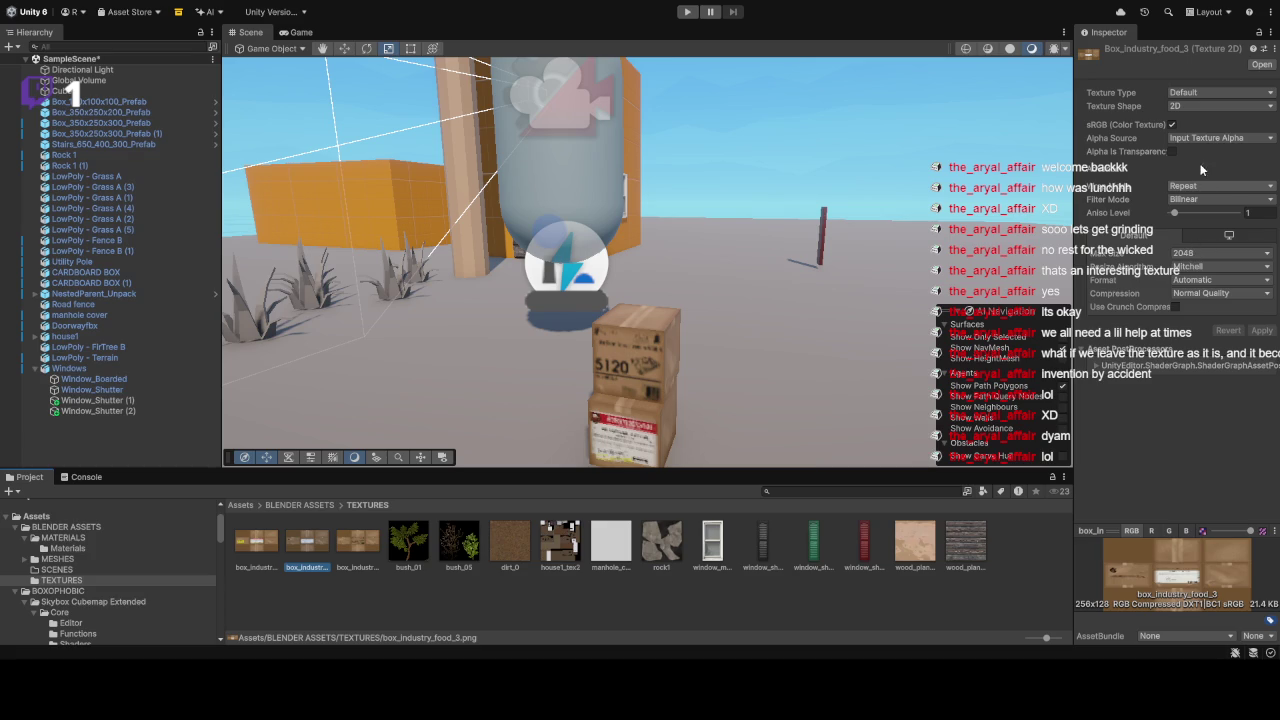
mouse_move(684, 296)
mouse_down()
mouse_move(669, 386)
mouse_move(726, 300)
mouse_move(331, 306)
mouse_move(643, 283)
mouse_move(781, 242)
mouse_move(729, 282)
mouse_up()
click(322, 575)
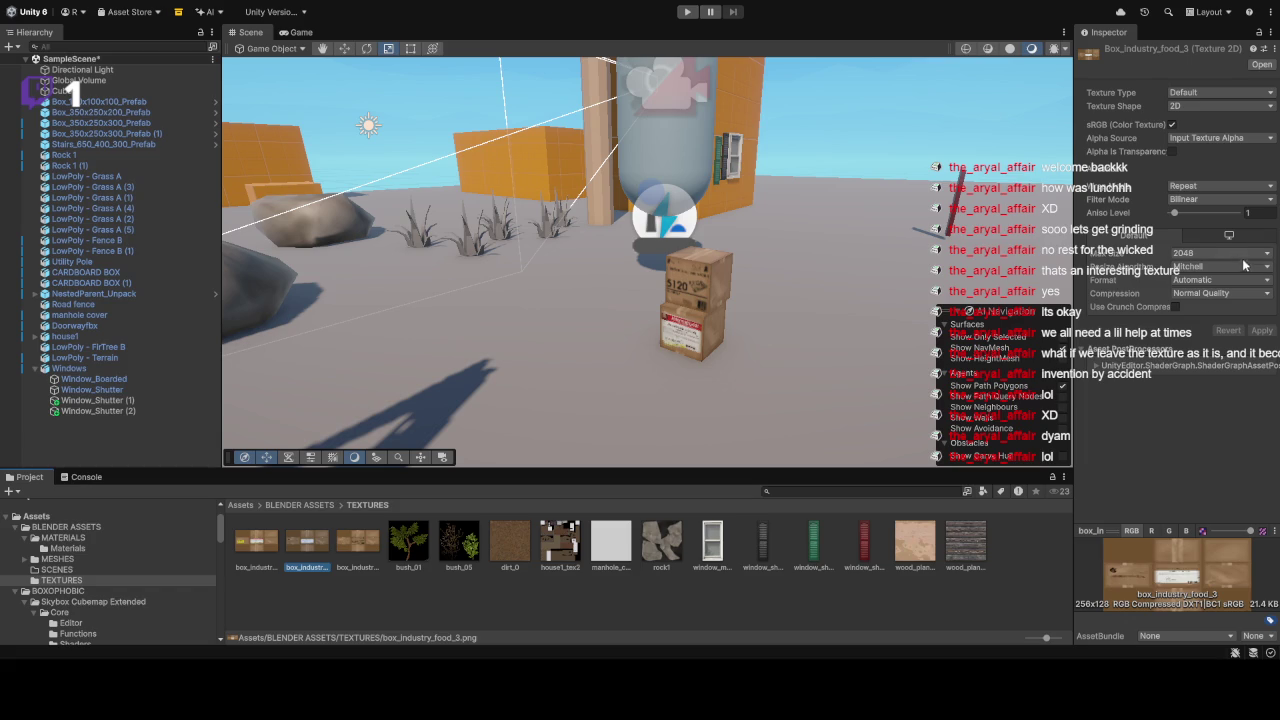
click(1198, 222)
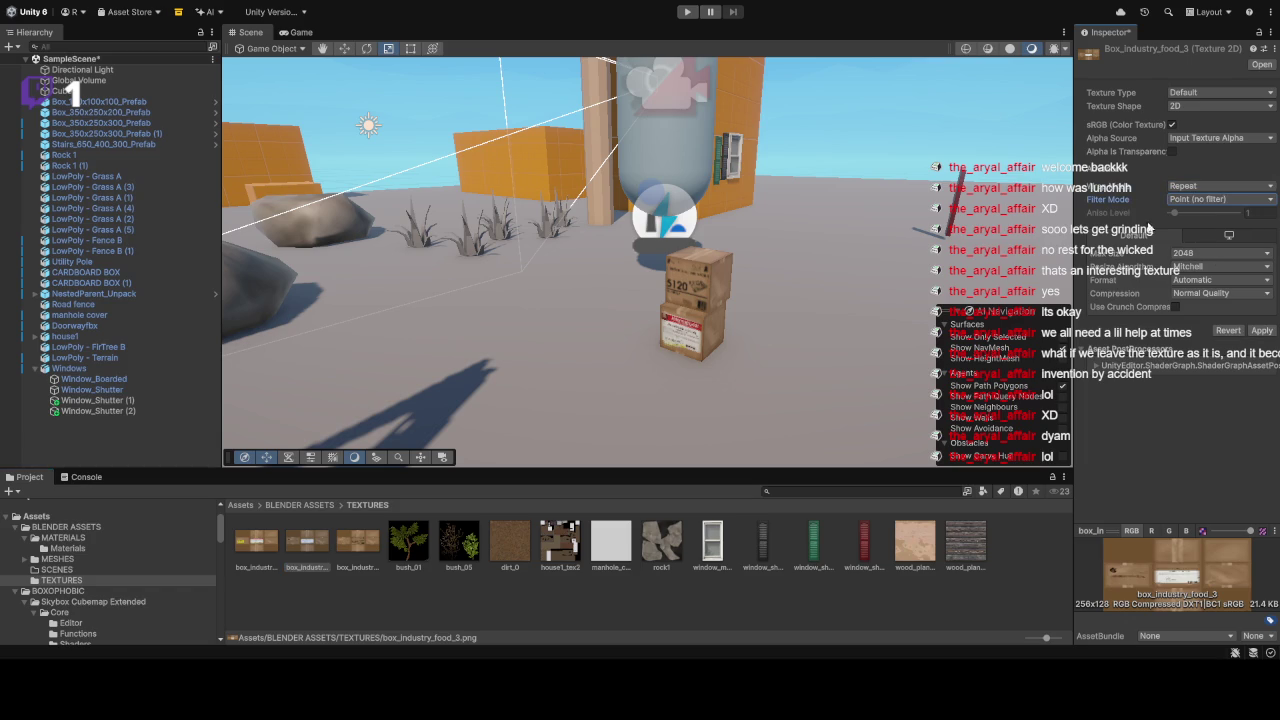
click(1185, 294)
click(1190, 352)
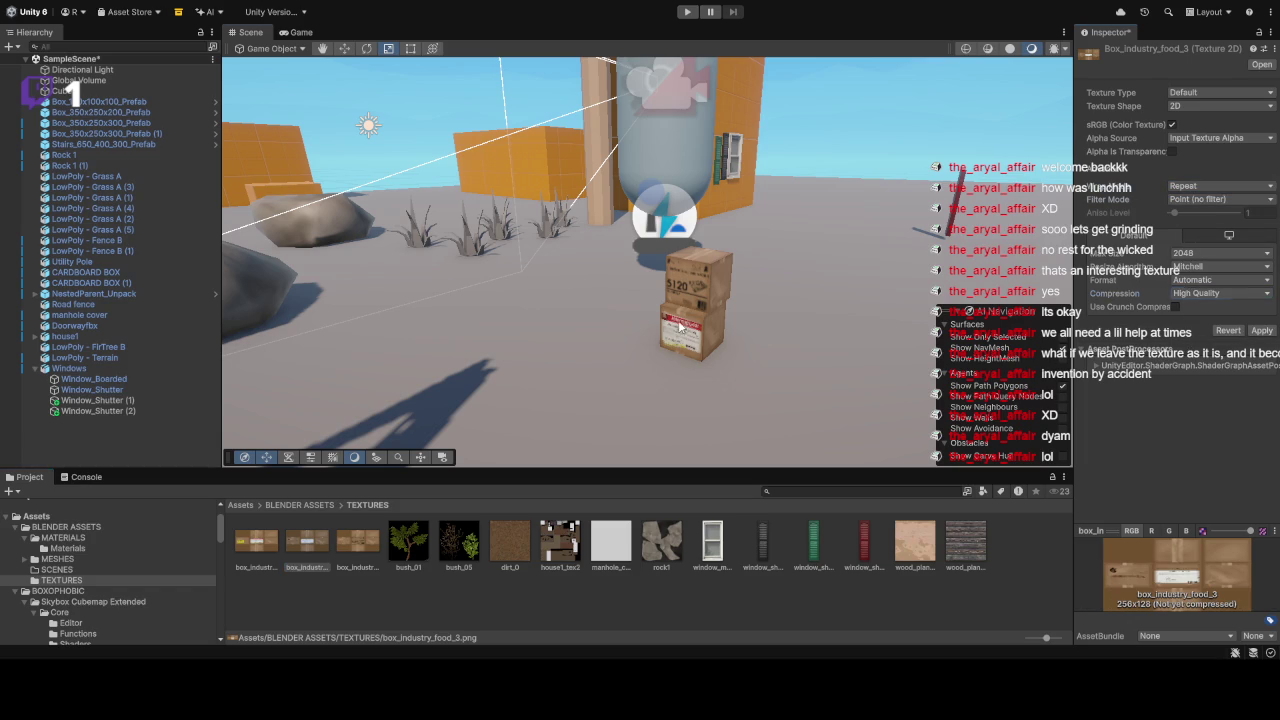
click(883, 147)
drag(883, 147, 730, 275)
Step: Set the rock1 texture to Point (no filter) and High Quality compression, then recheck Rock 1
click(600, 330)
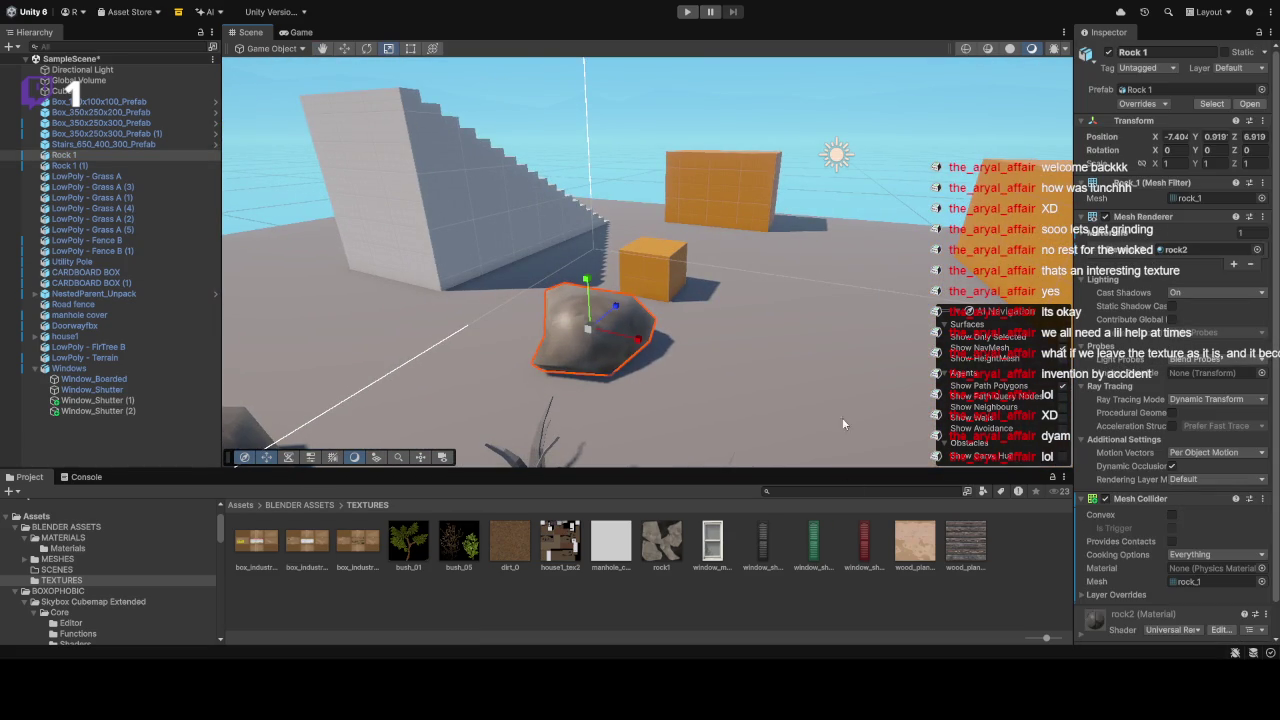
click(668, 542)
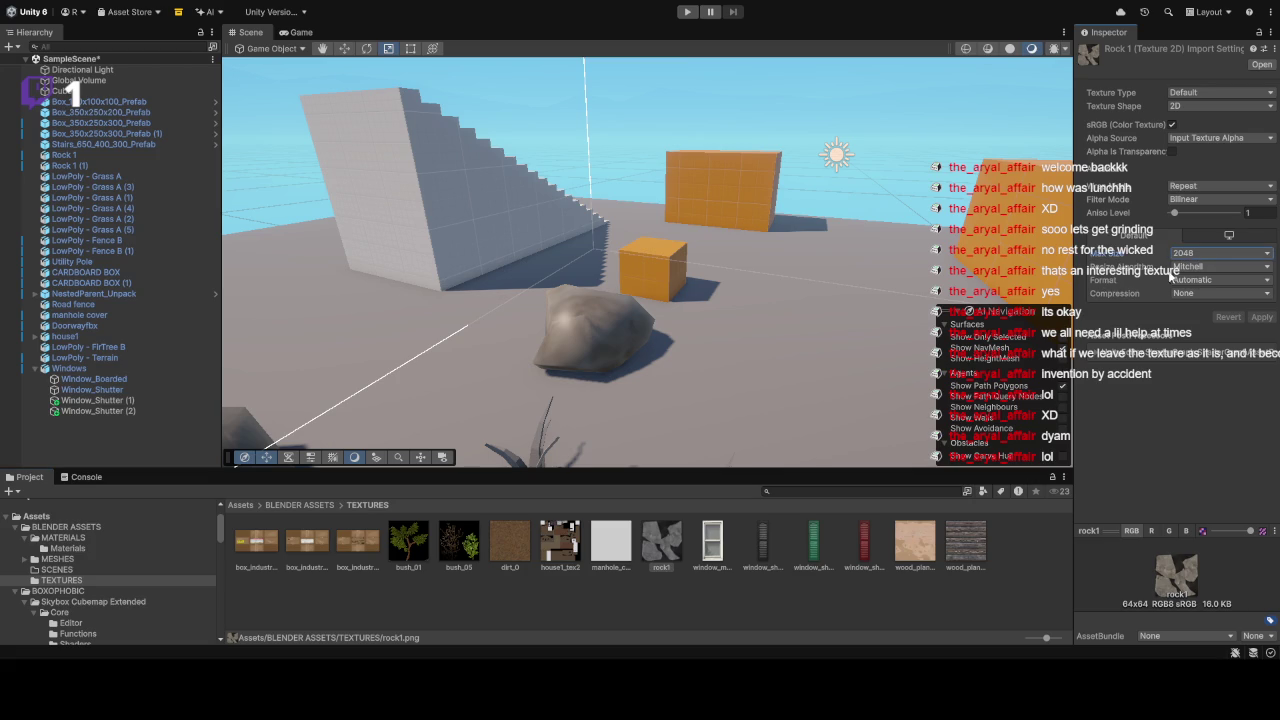
click(1100, 274)
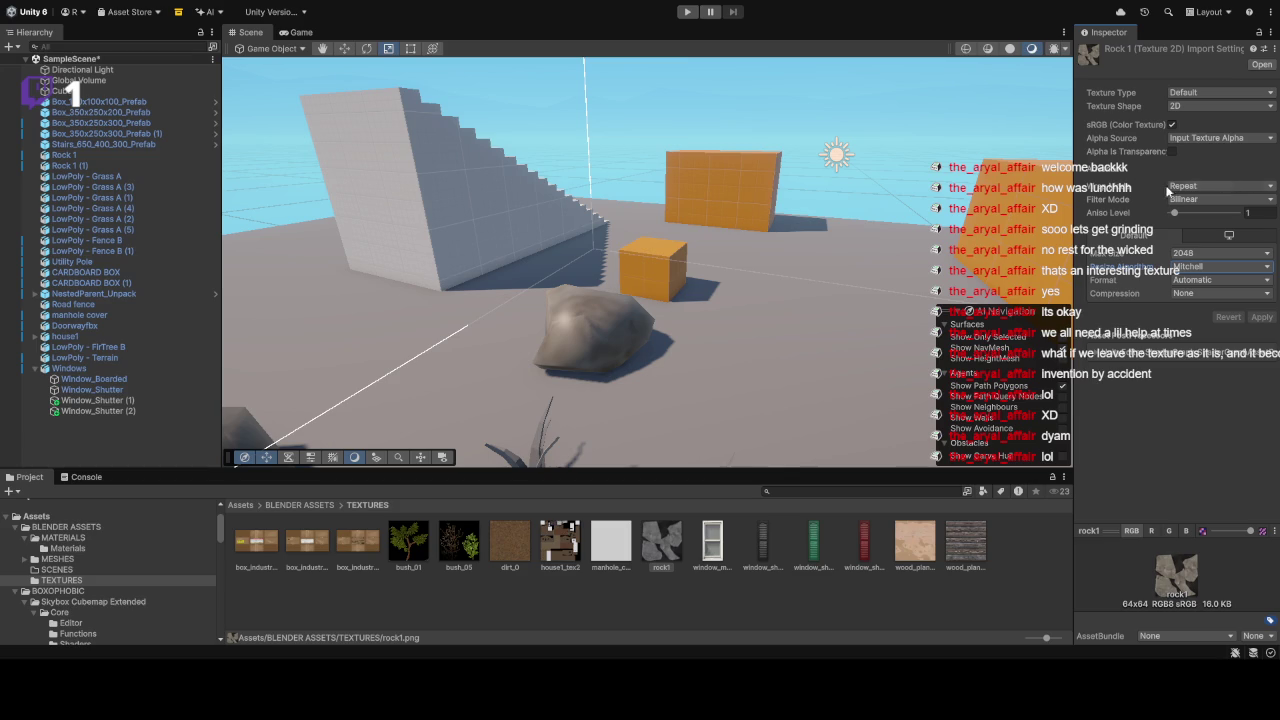
click(1114, 187)
click(1172, 199)
click(1188, 213)
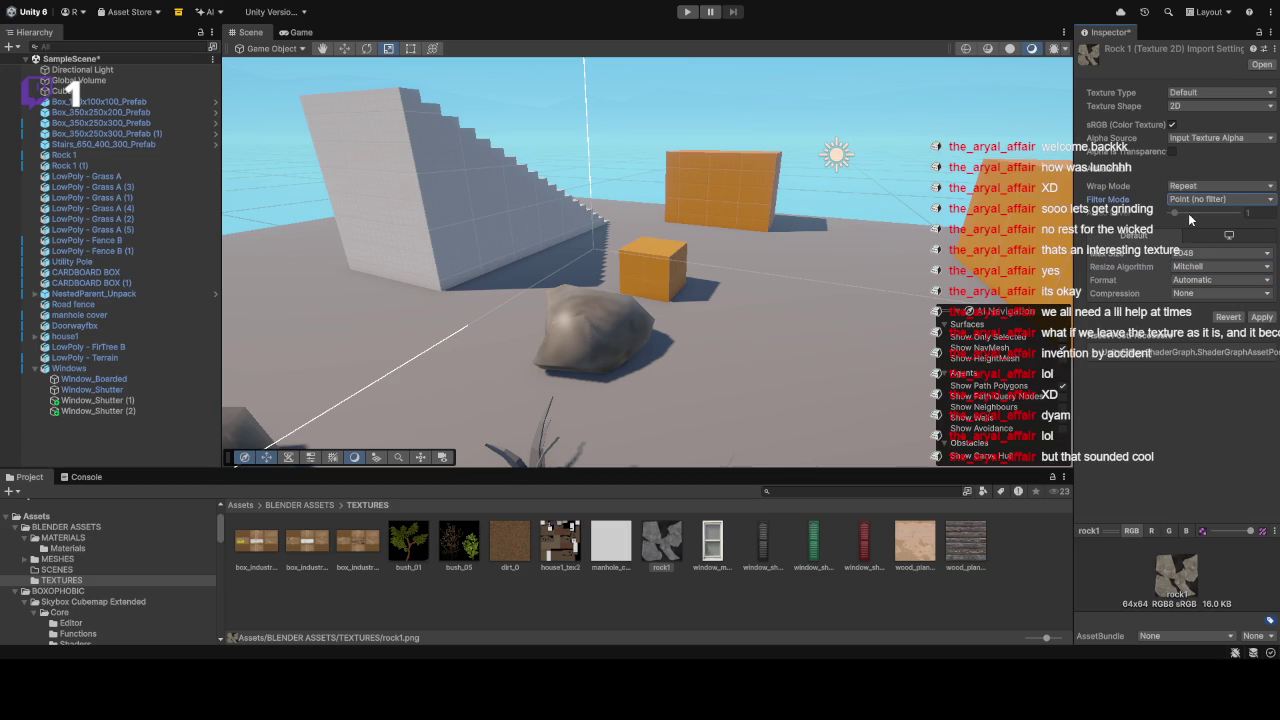
click(1187, 294)
click(1190, 353)
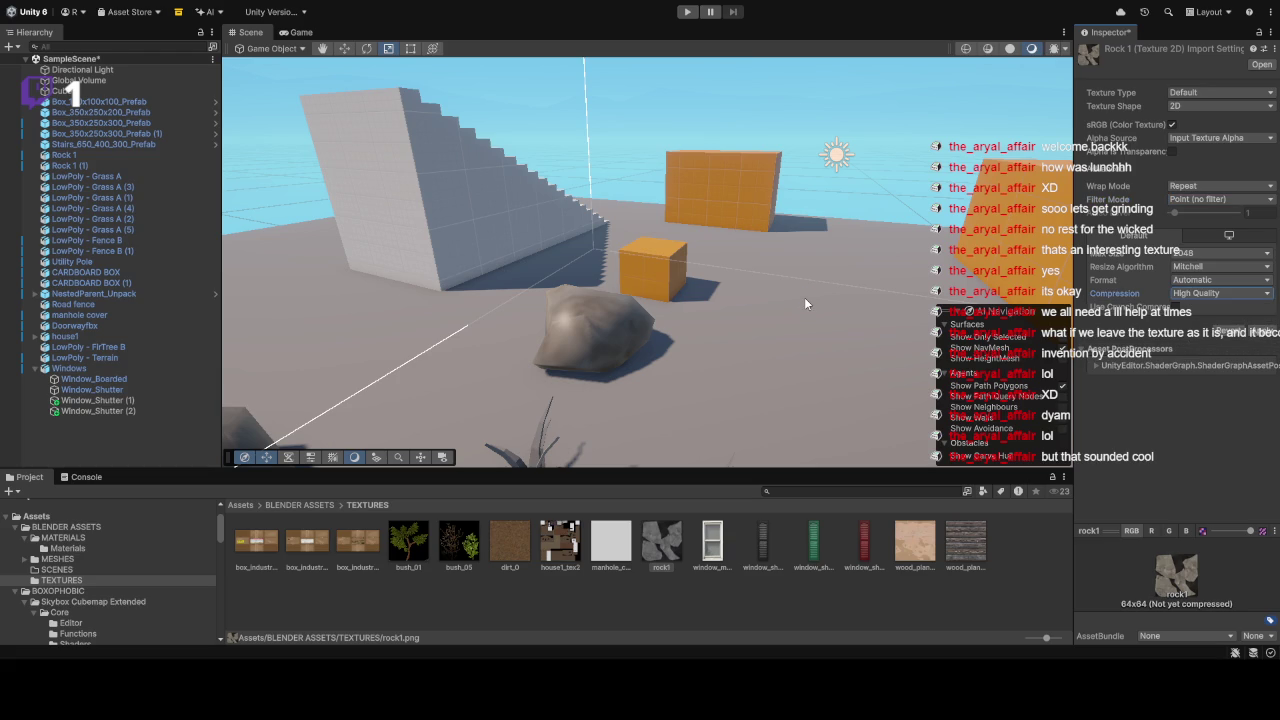
click(593, 344)
click(790, 111)
mouse_move(790, 111)
mouse_down()
mouse_move(553, 197)
mouse_move(823, 223)
mouse_move(990, 203)
mouse_move(784, 204)
mouse_up()
click(784, 204)
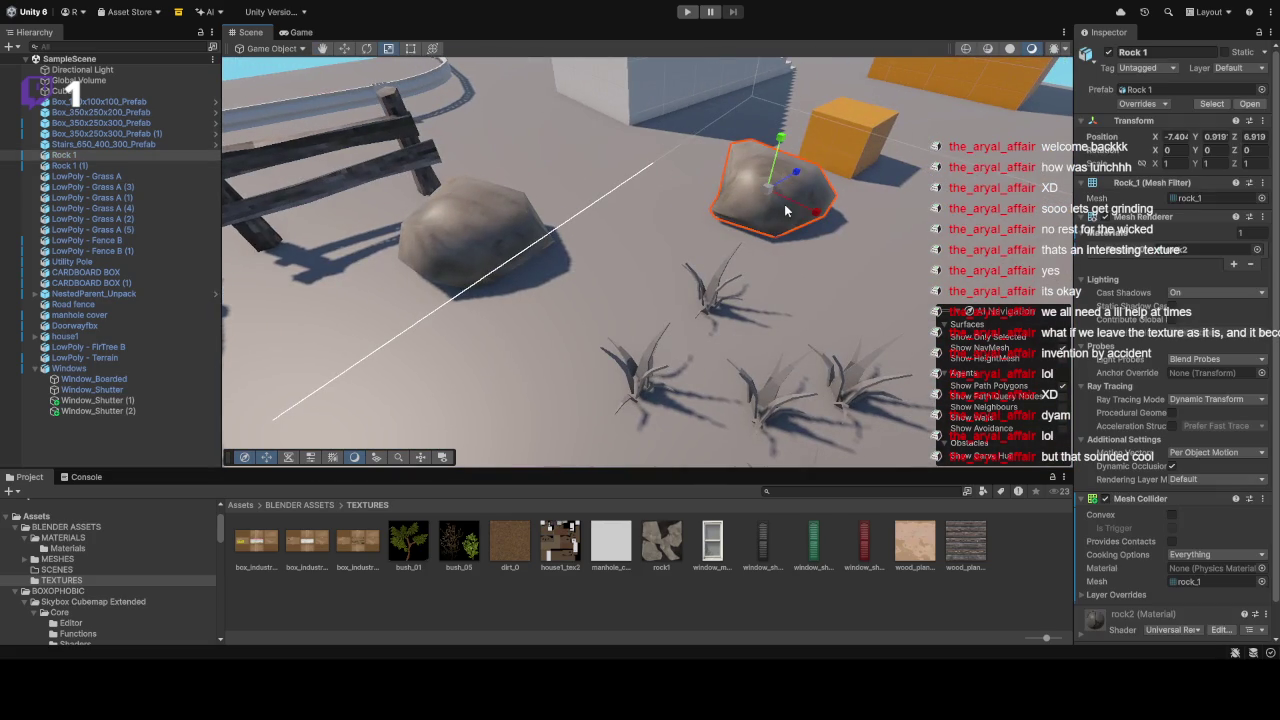
Step: Reselect the rock1 texture and set its Compression to Normal Quality
click(687, 534)
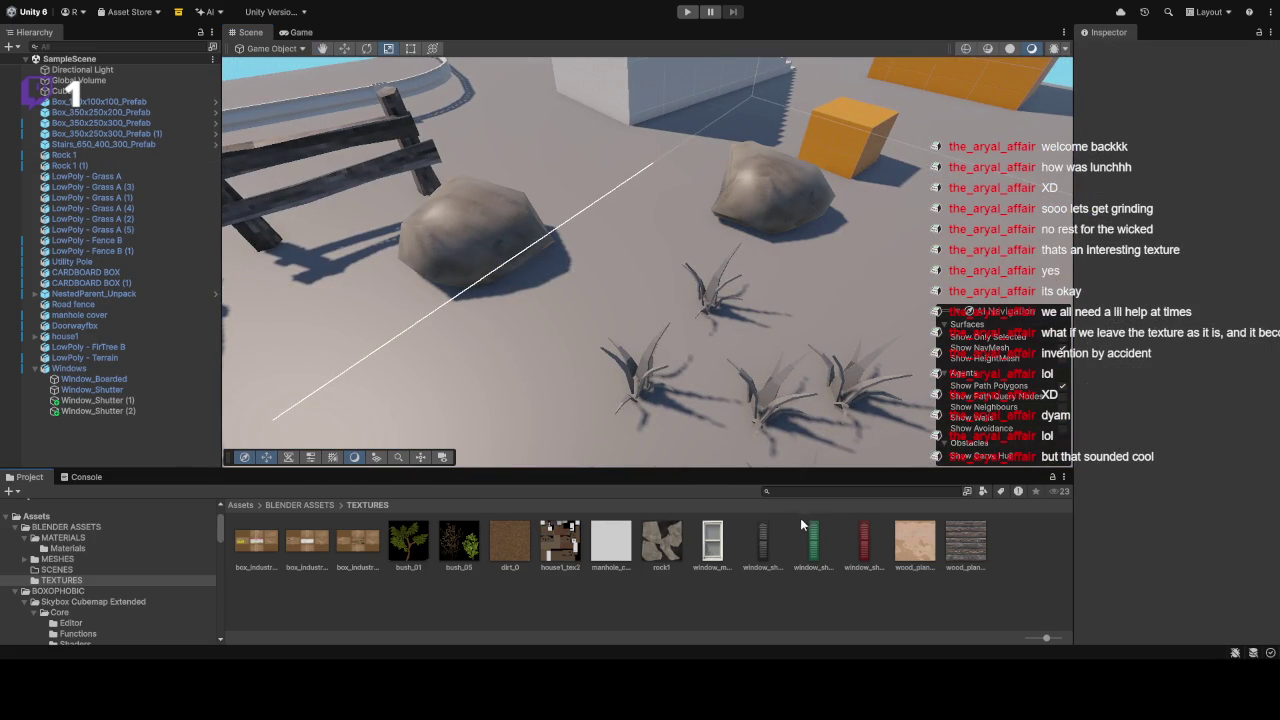
click(680, 542)
click(1232, 342)
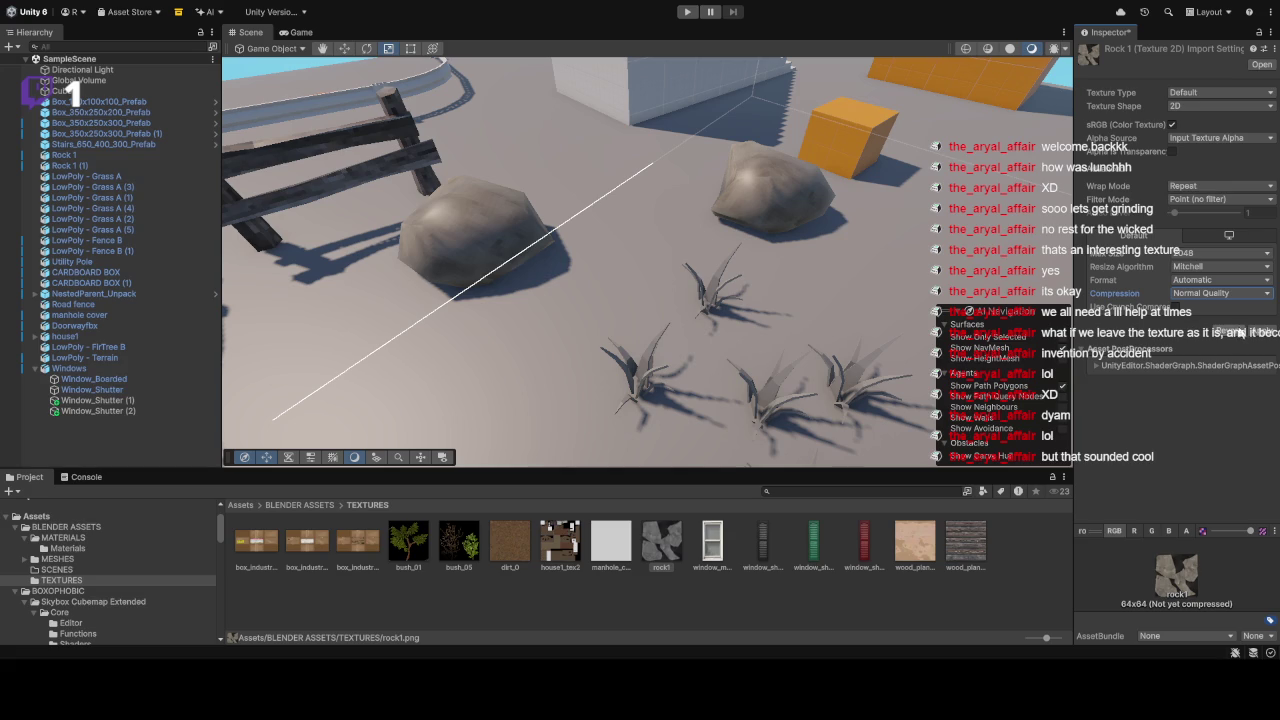
mouse_move(794, 268)
mouse_down()
mouse_move(491, 193)
mouse_move(474, 200)
mouse_move(570, 161)
mouse_move(894, 202)
mouse_move(676, 300)
mouse_move(688, 210)
mouse_move(717, 231)
mouse_move(708, 305)
mouse_move(623, 257)
mouse_move(631, 220)
mouse_move(643, 258)
mouse_up()
Step: Select and deselect the fir tree, then select the Windows group in the Hierarchy
click(688, 210)
scroll(705, 208, down, 5)
click(720, 207)
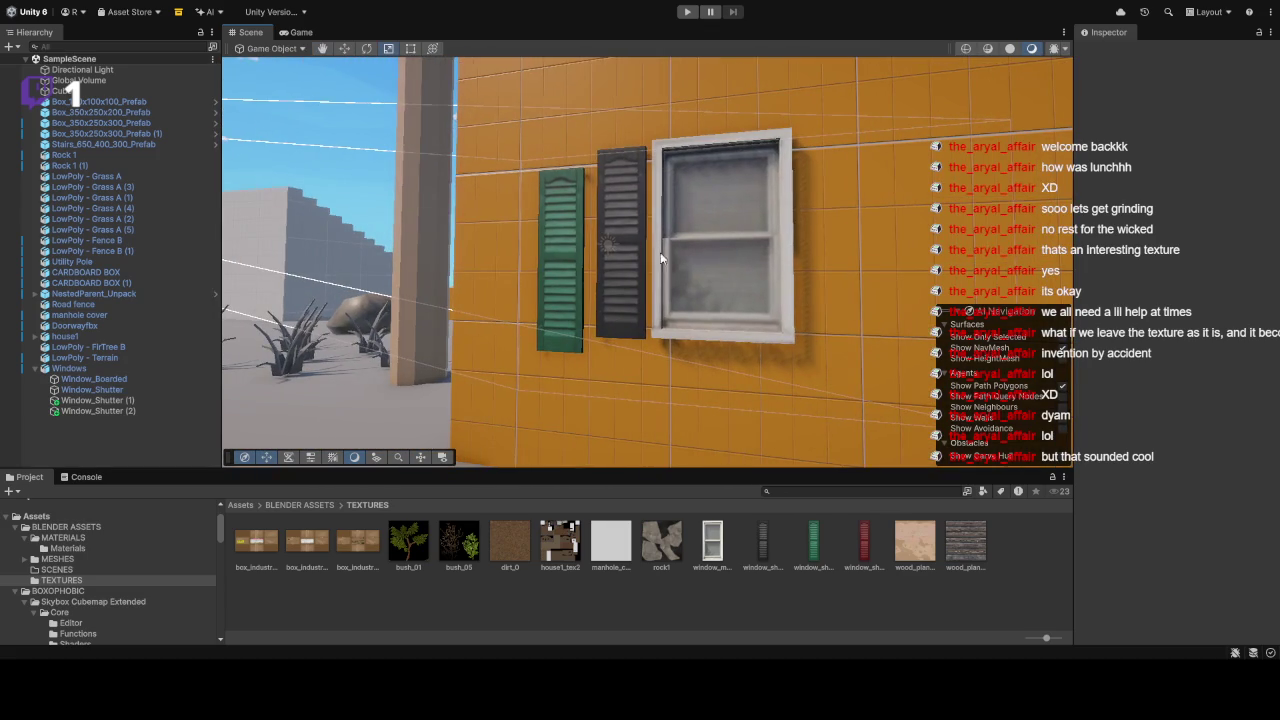
click(705, 256)
Step: Set window_modern's Filter Mode to Point (no filter), apply, and select the black window shutter
click(711, 543)
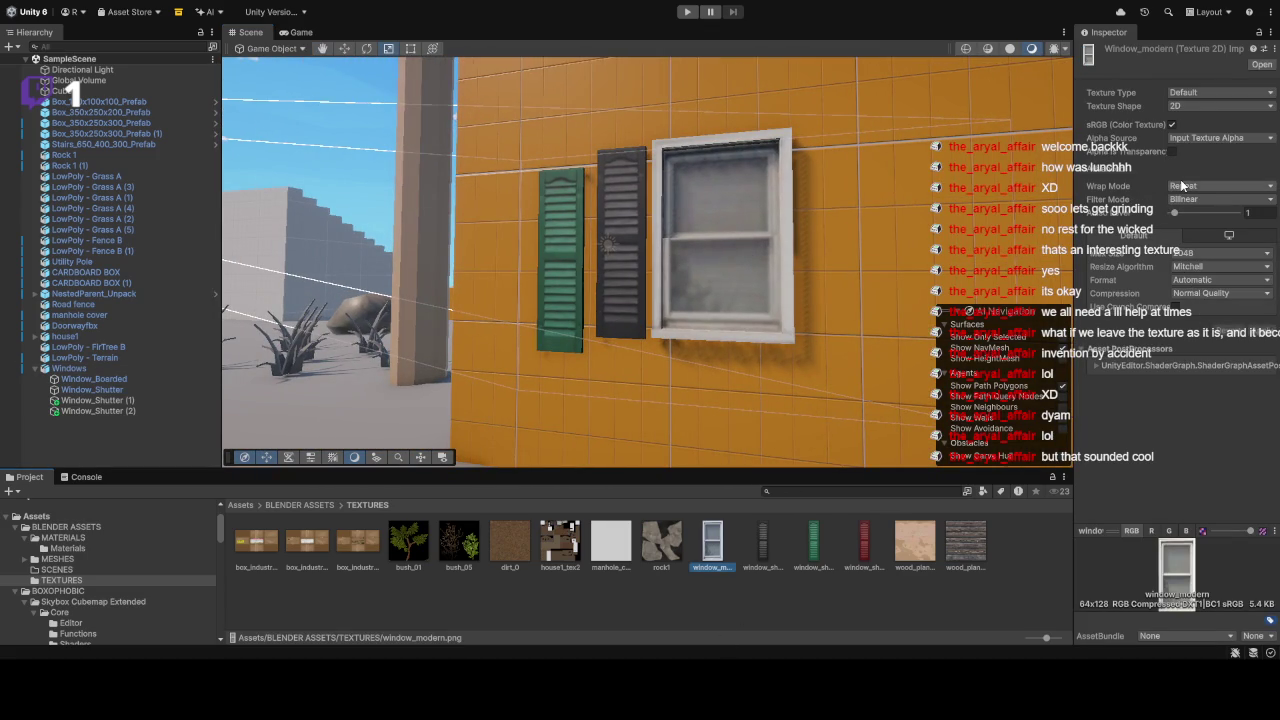
click(1215, 199)
click(1205, 186)
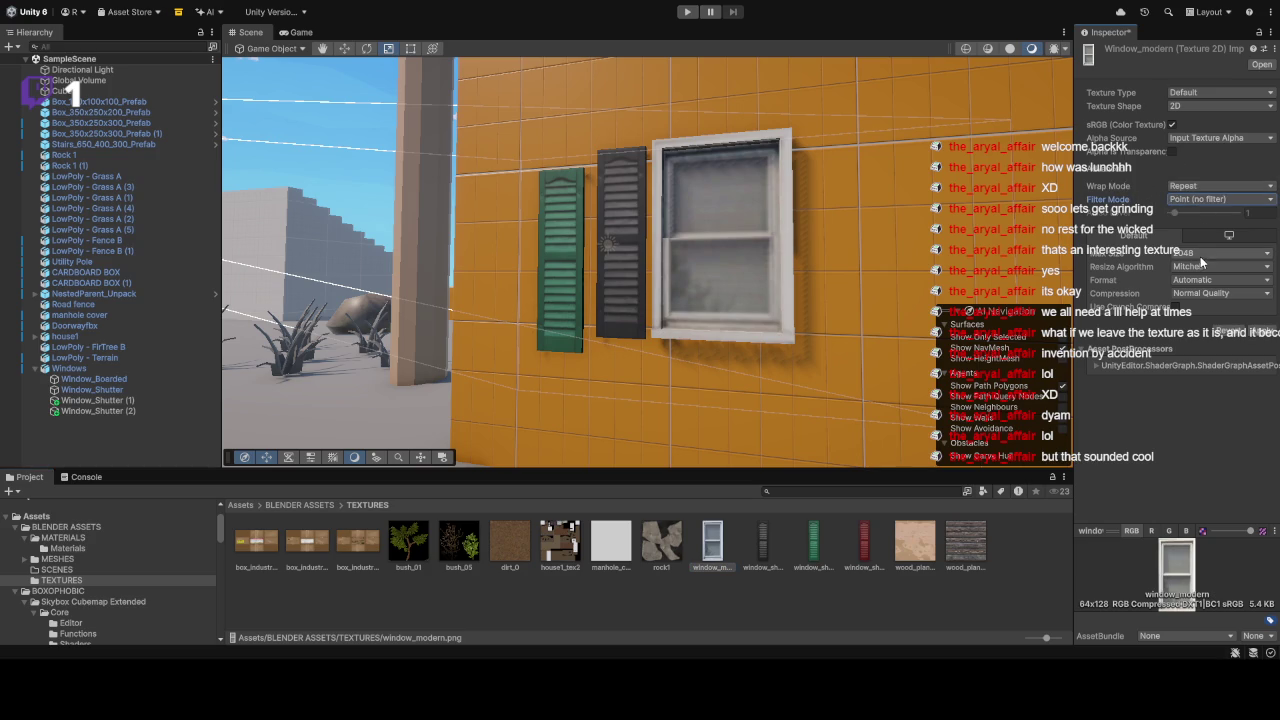
click(1262, 331)
mouse_move(659, 270)
mouse_down()
mouse_move(902, 263)
mouse_move(899, 243)
mouse_move(663, 254)
mouse_up()
click(663, 254)
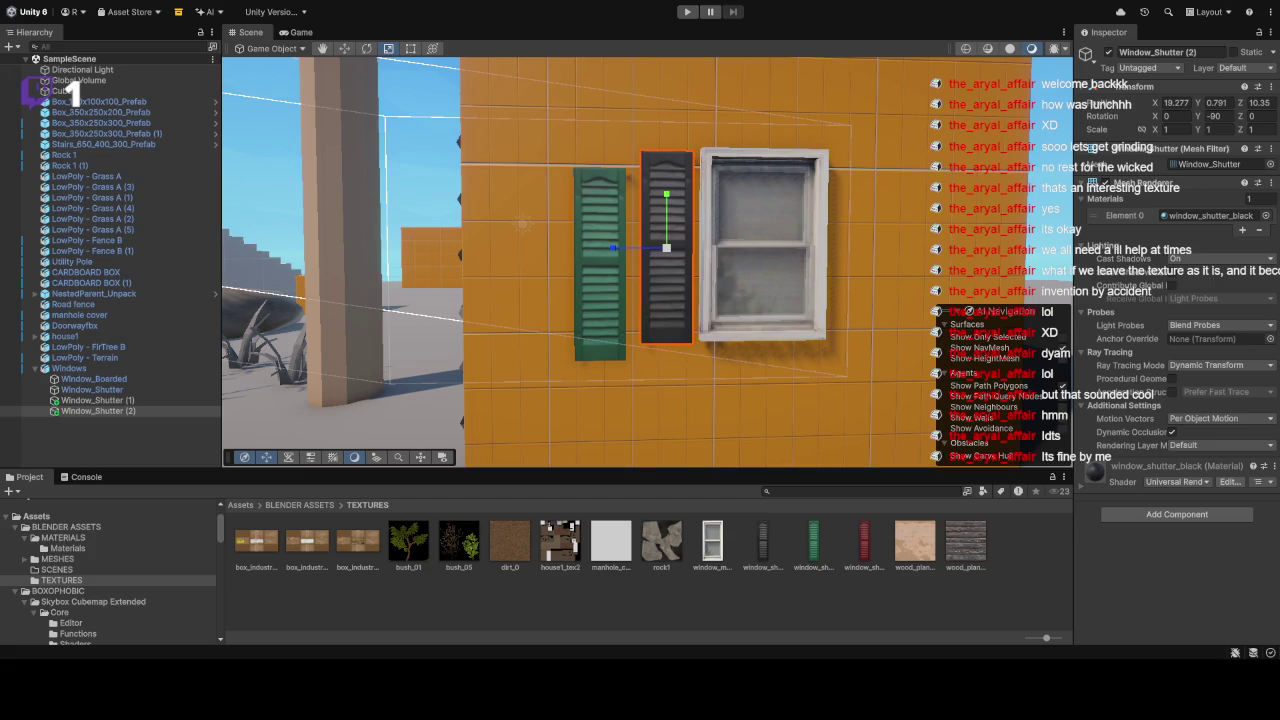
Step: Zoom out from the shutter and fly the Scene camera to frame the orange house
scroll(695, 324, down, 10)
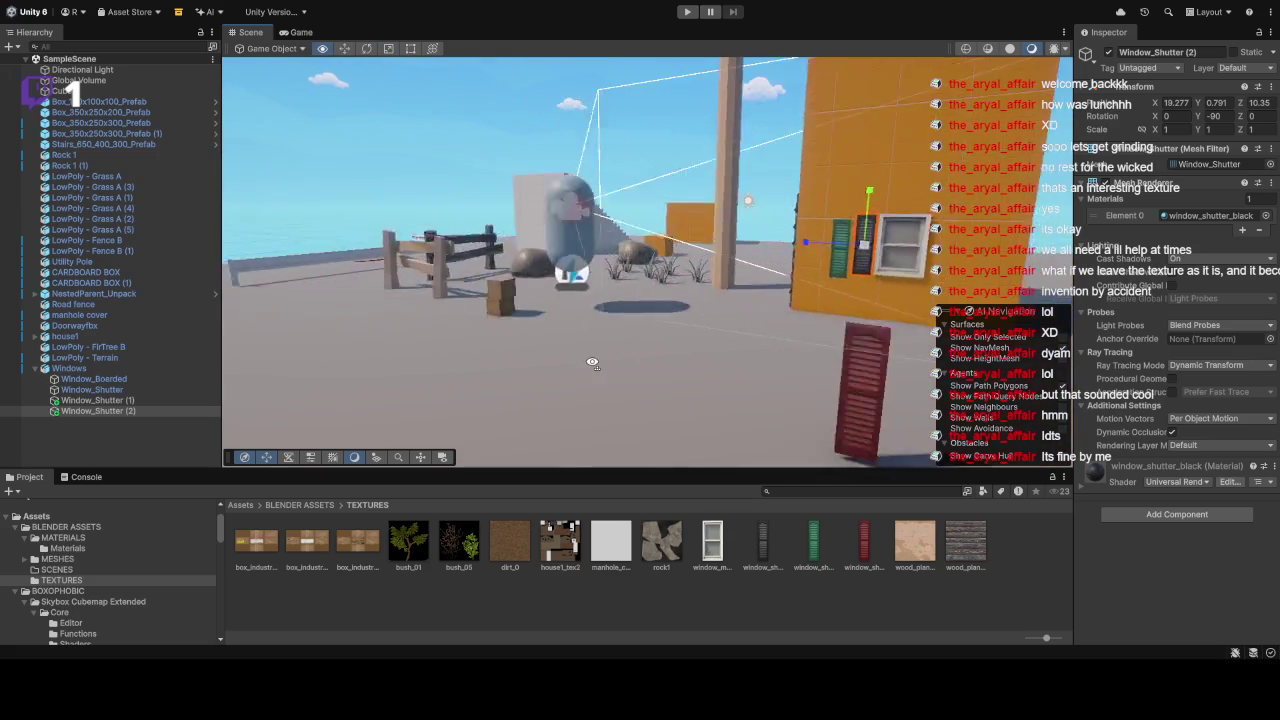
mouse_move(800, 327)
mouse_down()
mouse_move(774, 228)
mouse_move(879, 260)
mouse_move(855, 266)
mouse_up()
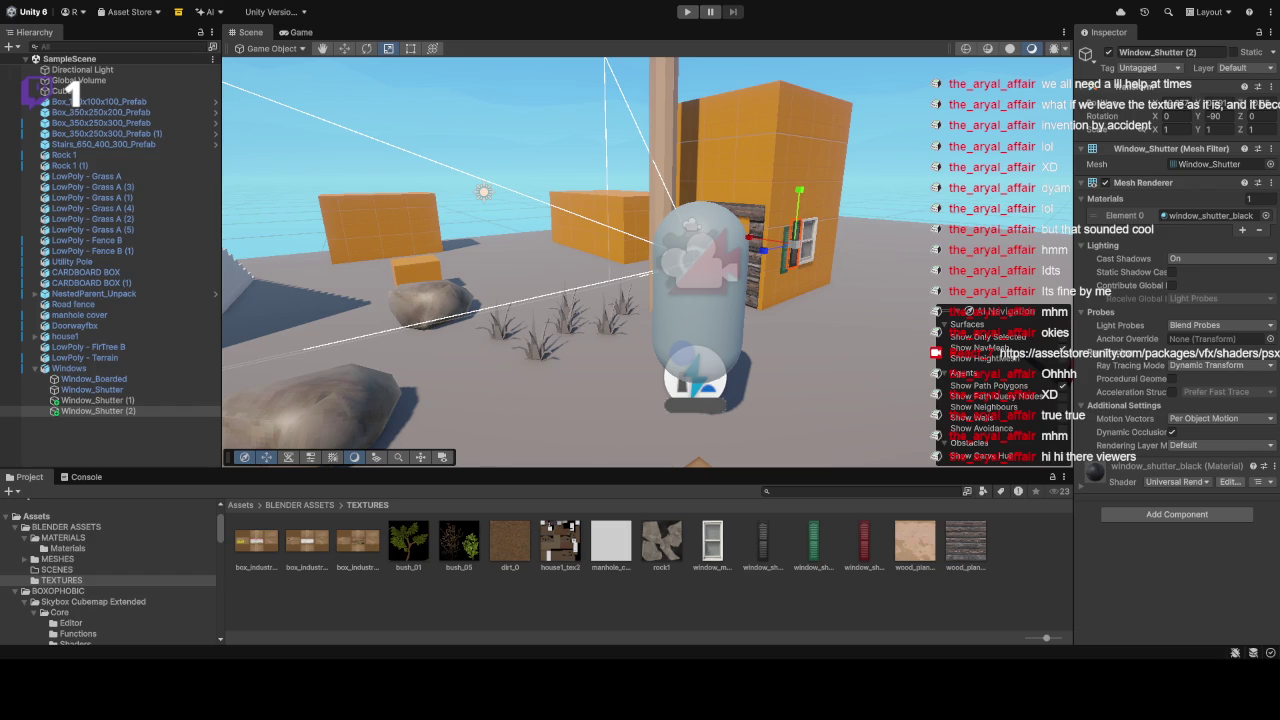
scroll(125, 560, down, 10)
scroll(160, 595, down, 10)
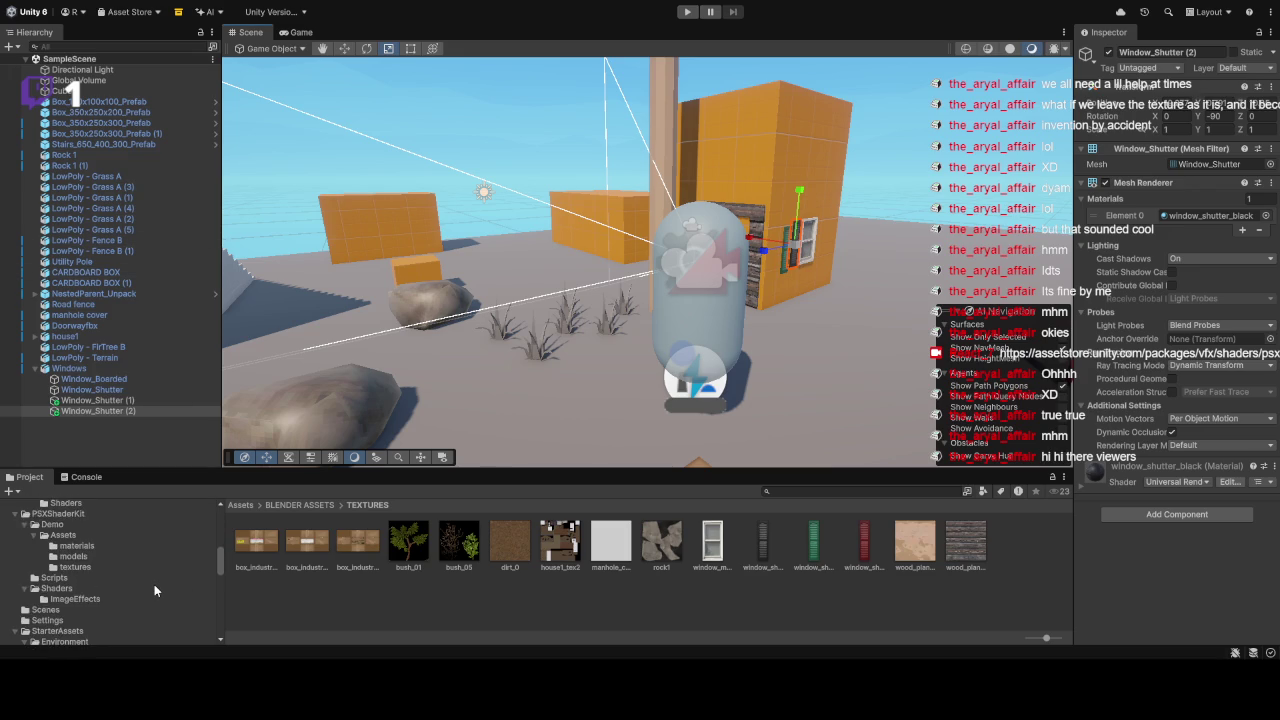
scroll(100, 598, down, 6)
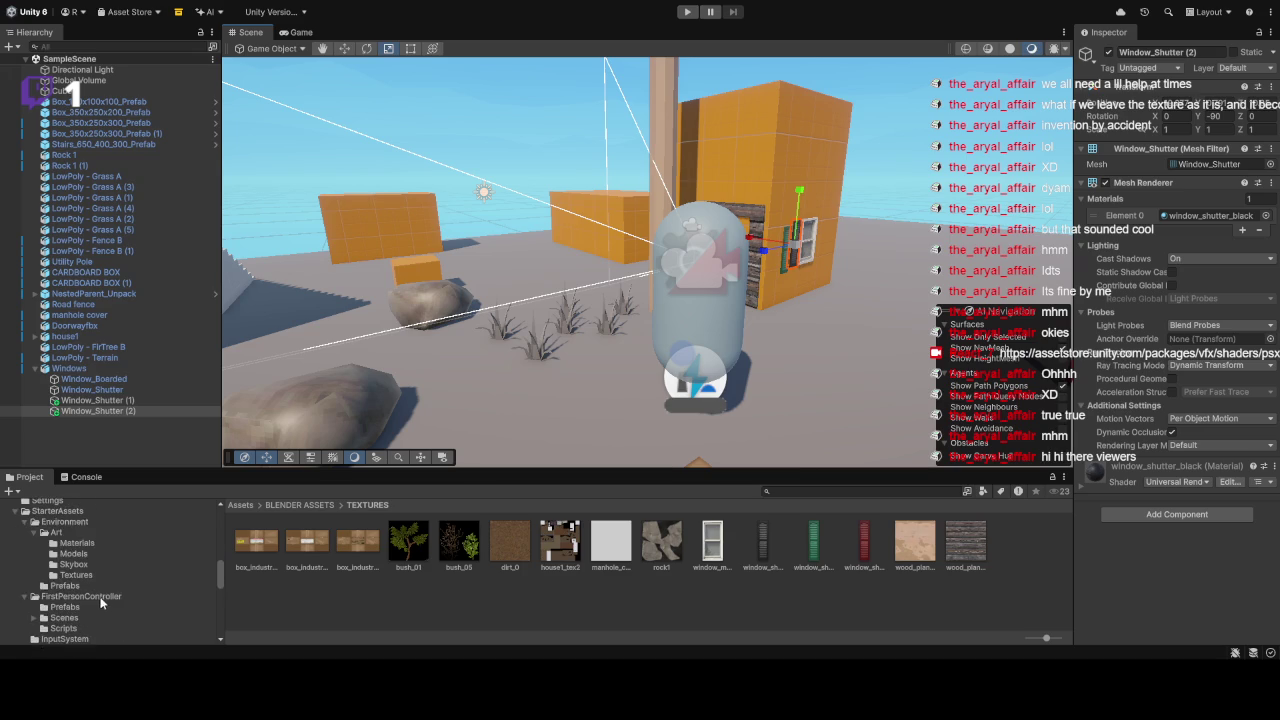
scroll(103, 600, down, 3)
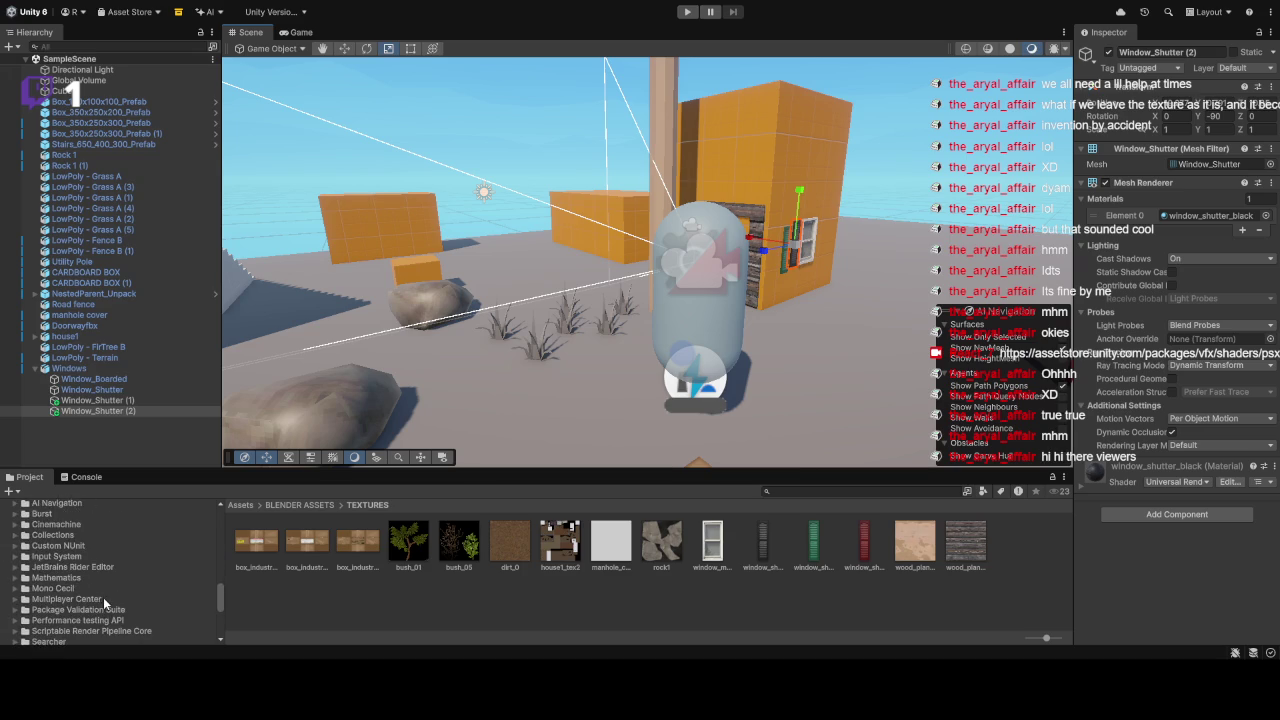
scroll(82, 530, up, 8)
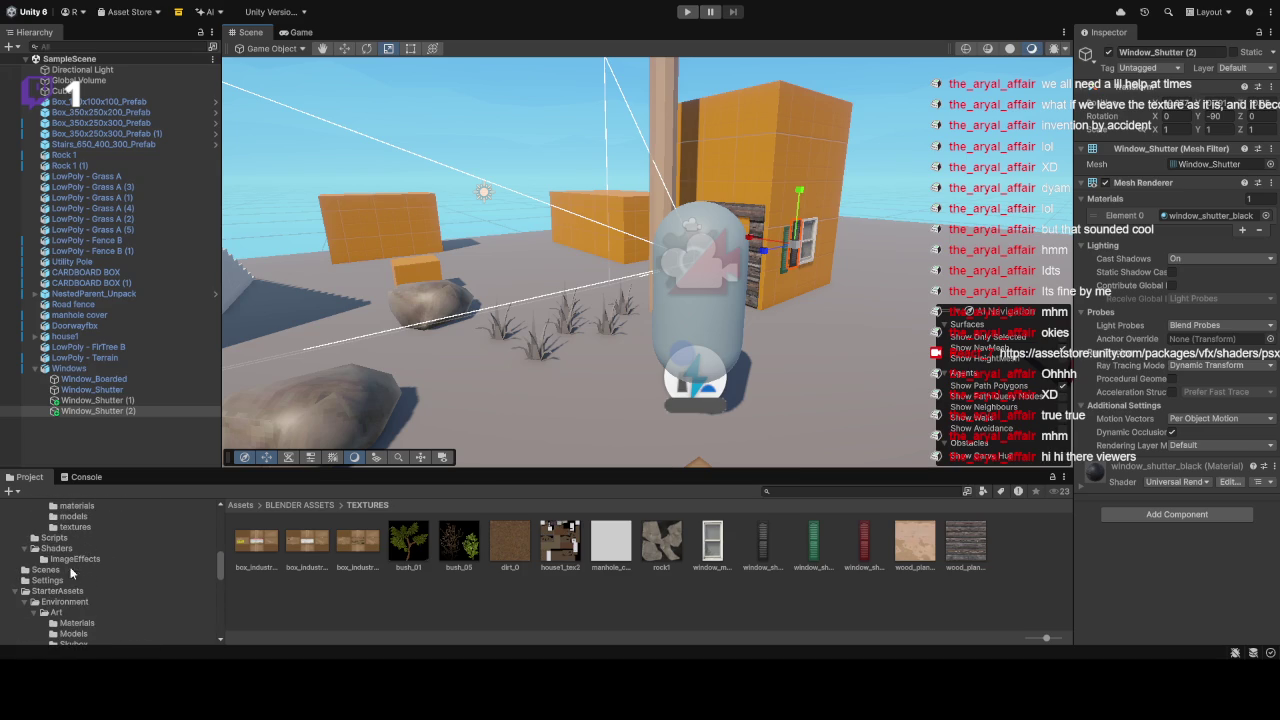
scroll(94, 606, down, 3)
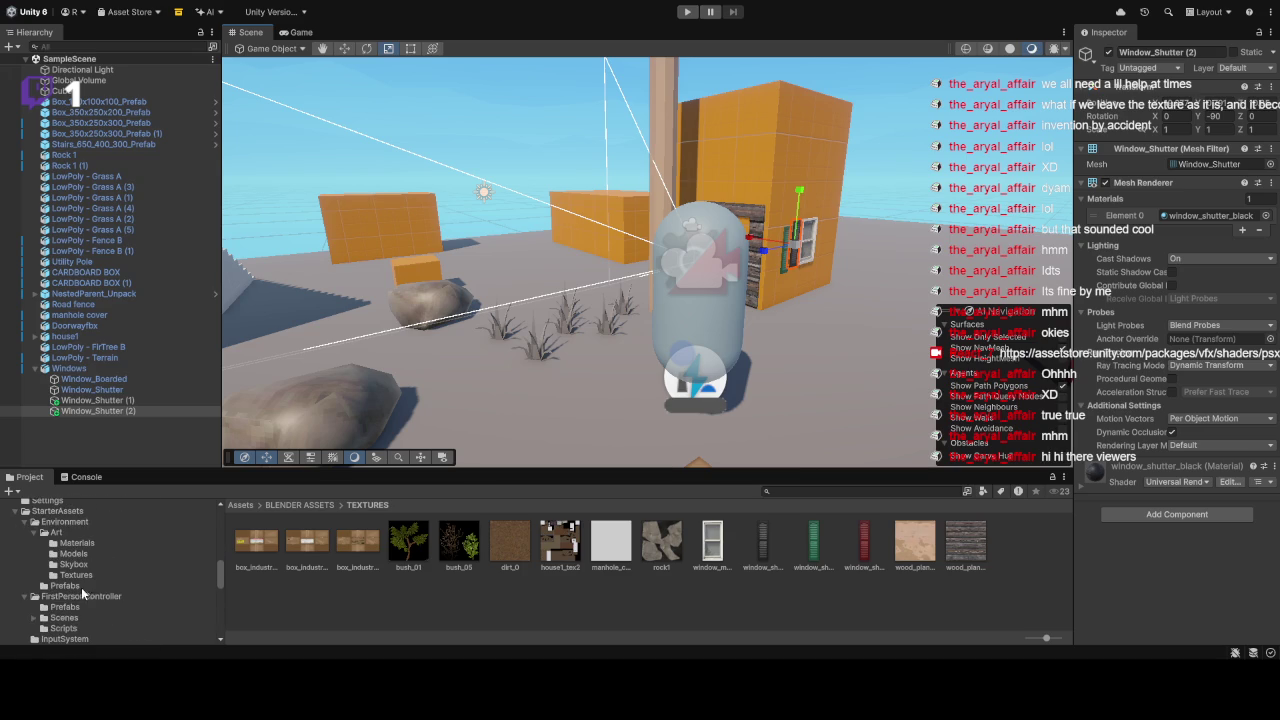
scroll(84, 600, down, 2)
scroll(98, 597, up, 10)
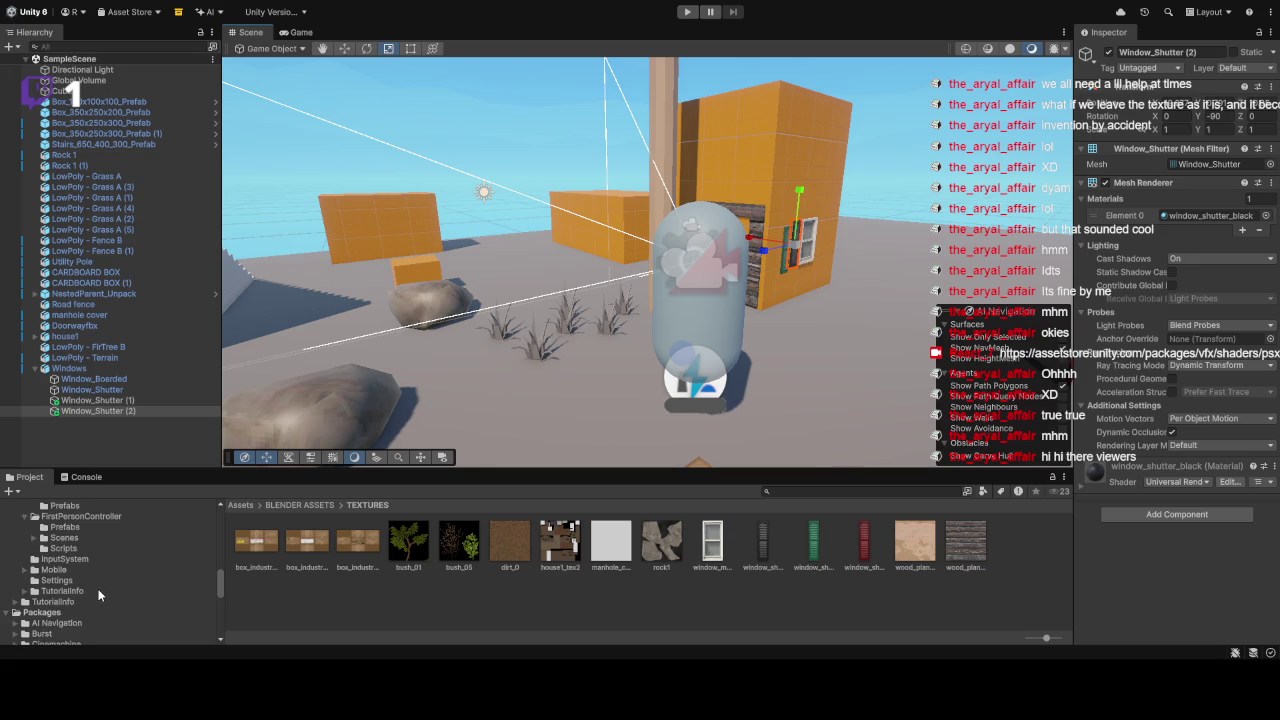
drag(158, 468, 158, 286)
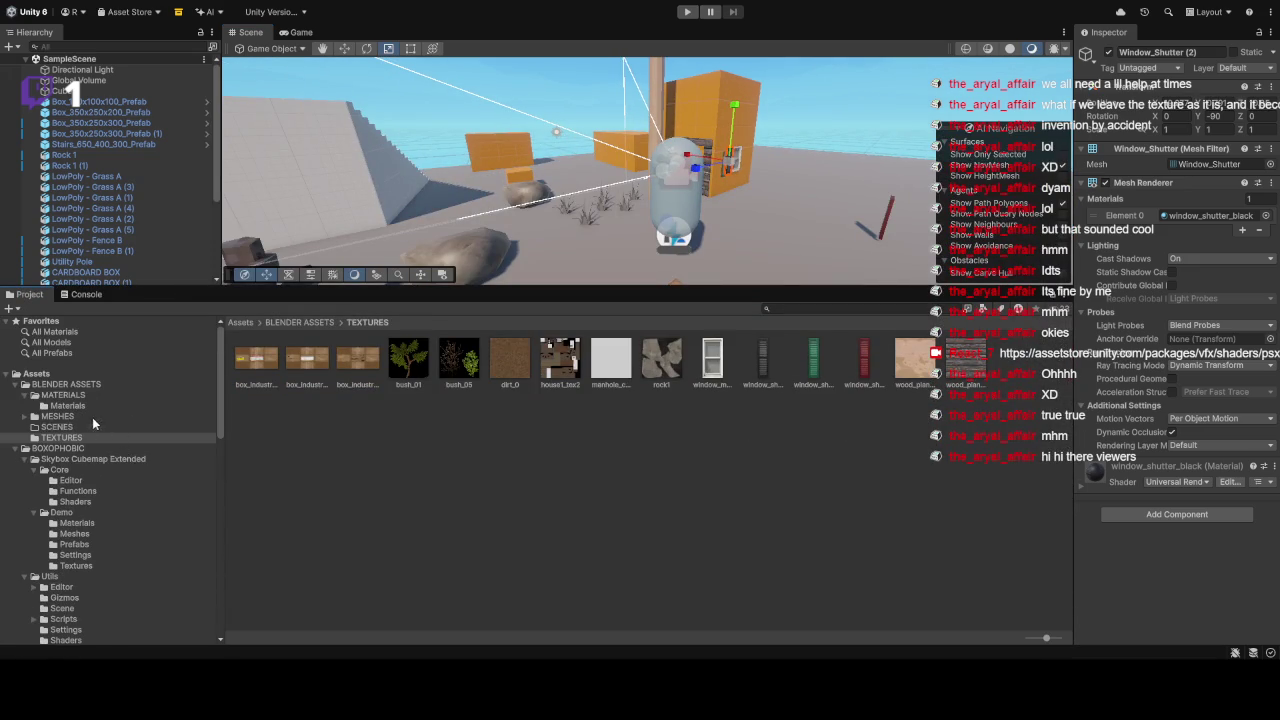
Step: Browse the BOXOPHOBIC Utils and PSXShaderKit shader folders, inspecting Channel Preview and PSX shaders
scroll(91, 447, down, 3)
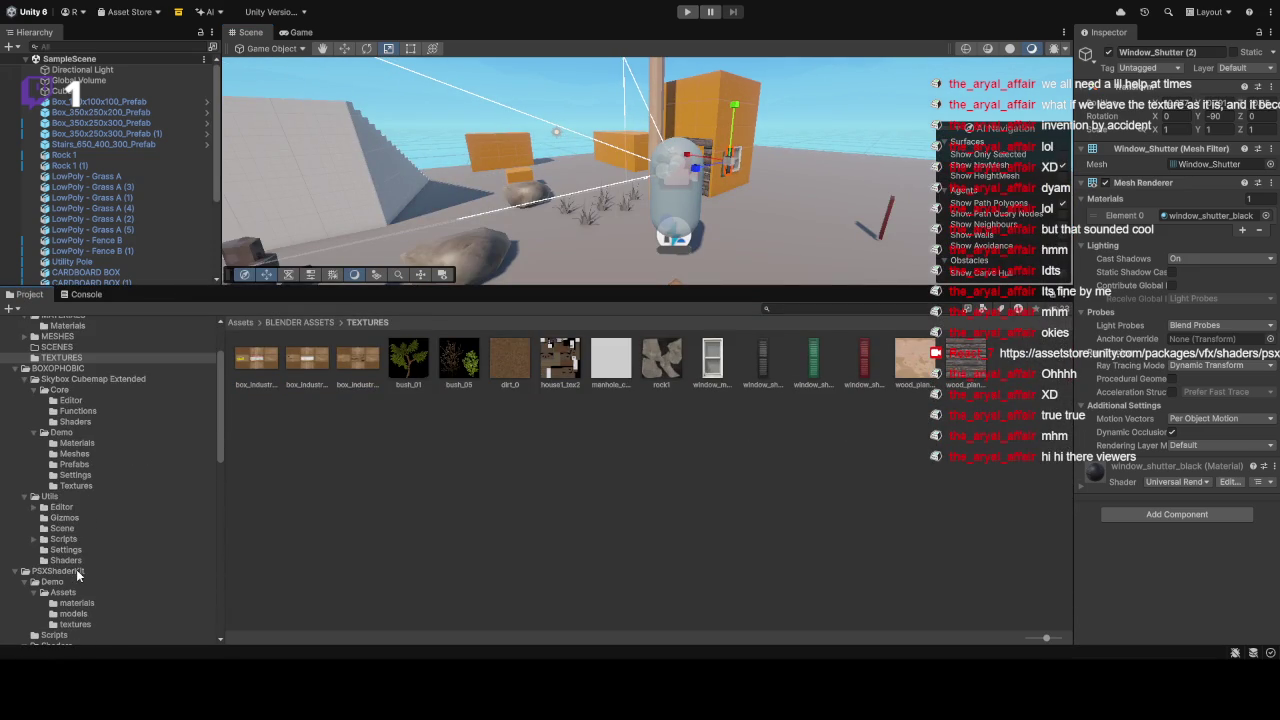
click(80, 522)
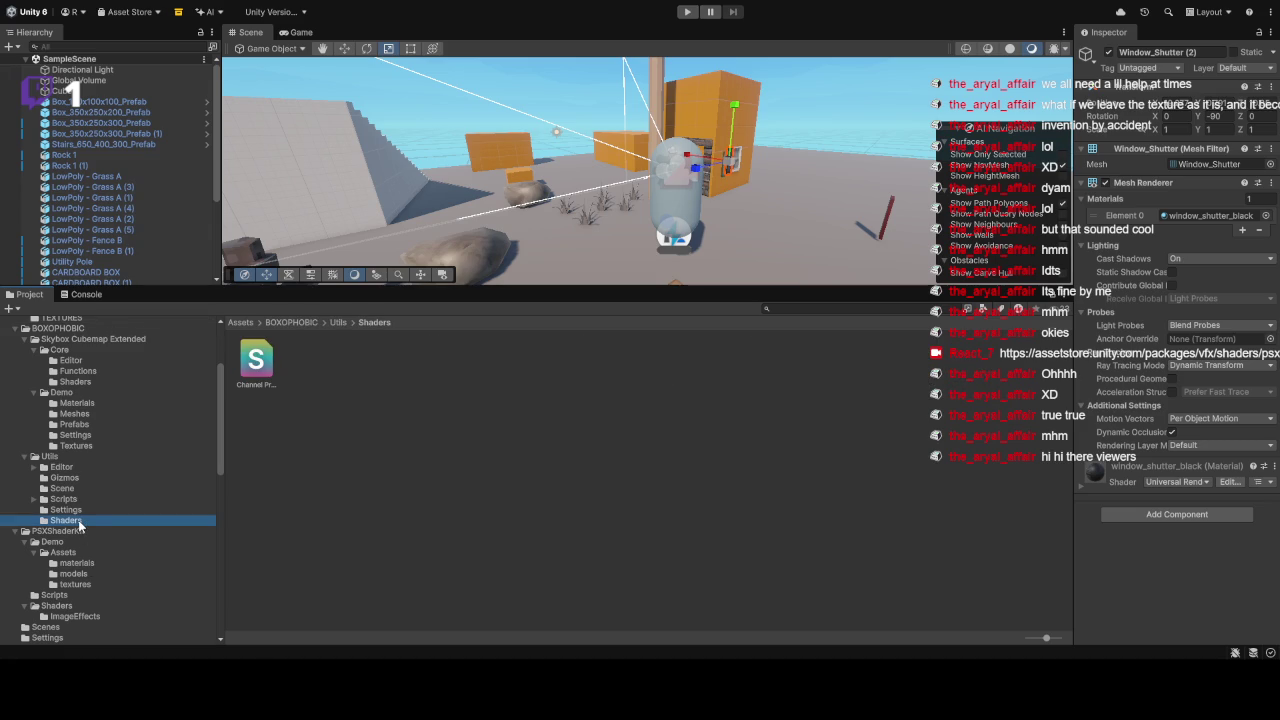
click(270, 378)
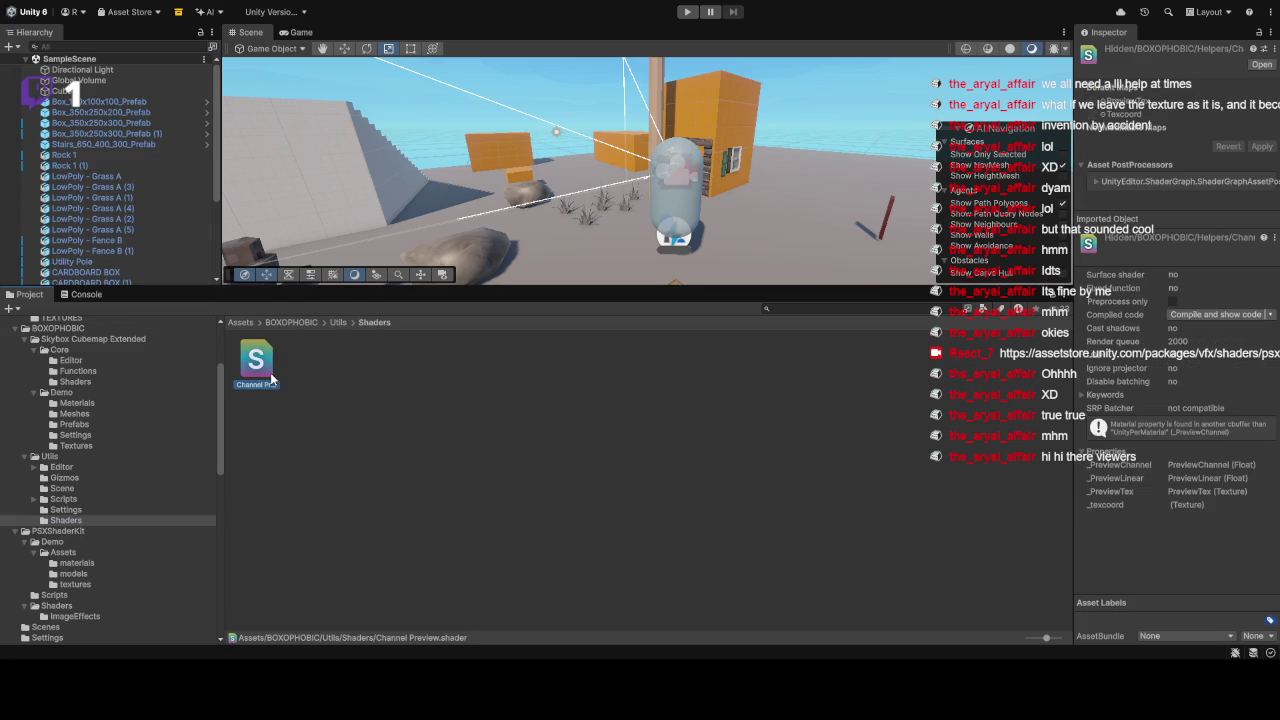
click(88, 497)
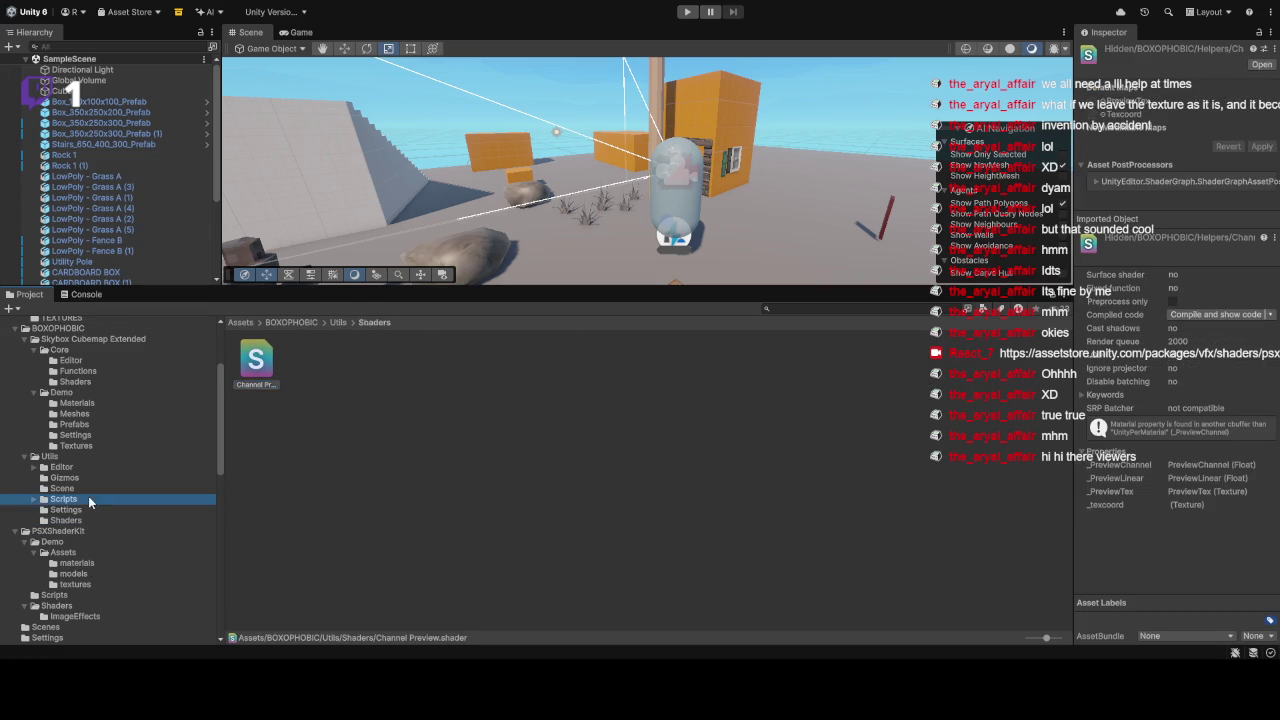
scroll(112, 508, down, 1)
click(94, 574)
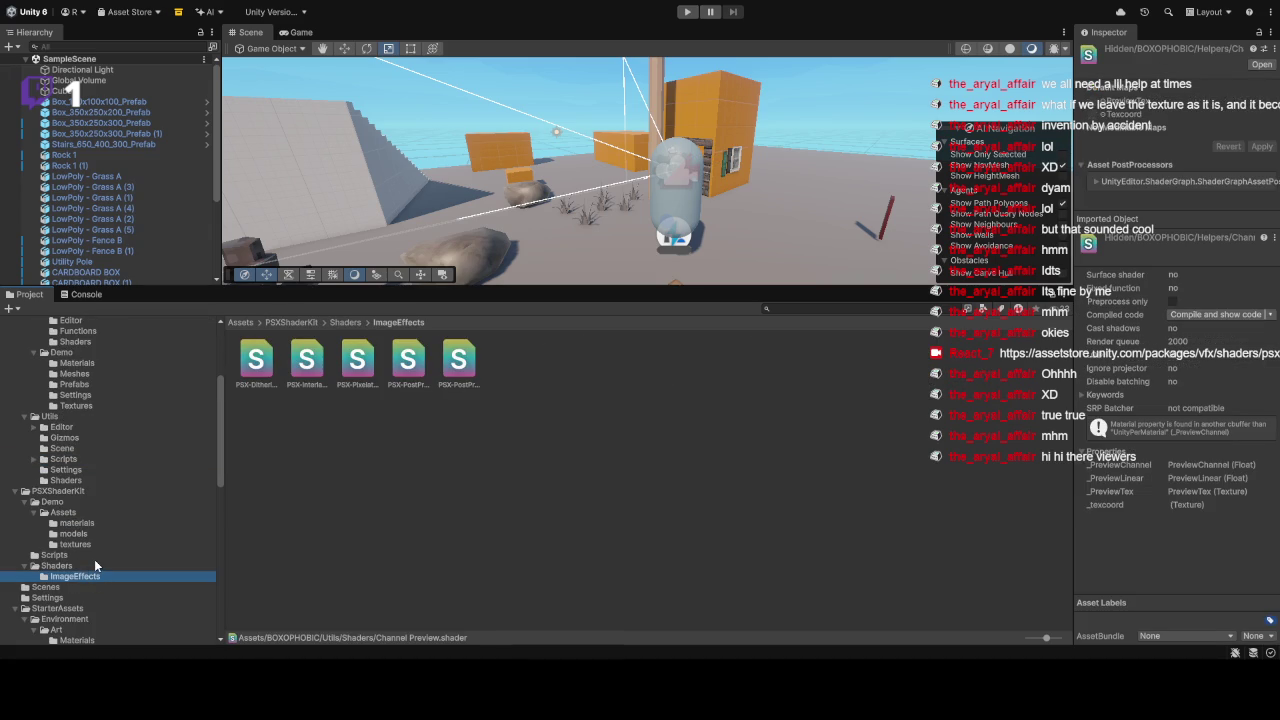
click(458, 362)
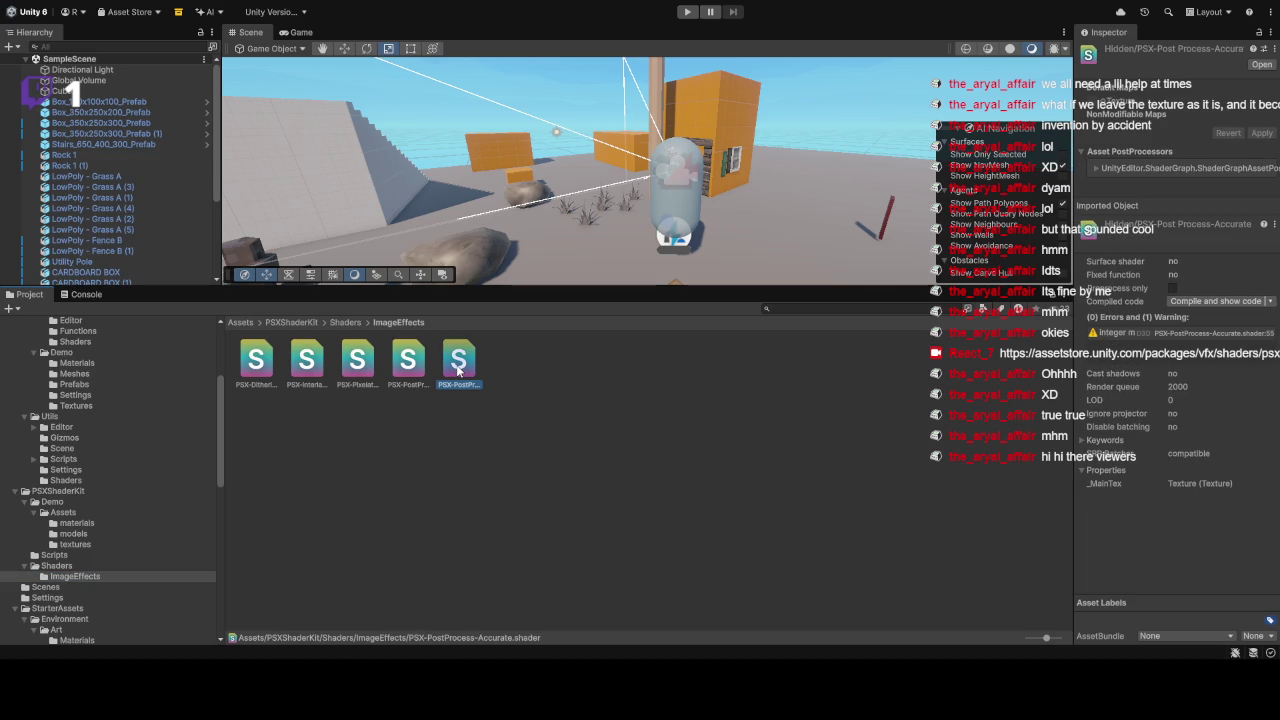
click(257, 367)
Step: Open the StarterAssets Skybox folder, inspect SkyboxLite, then clear the selection
scroll(90, 603, down, 2)
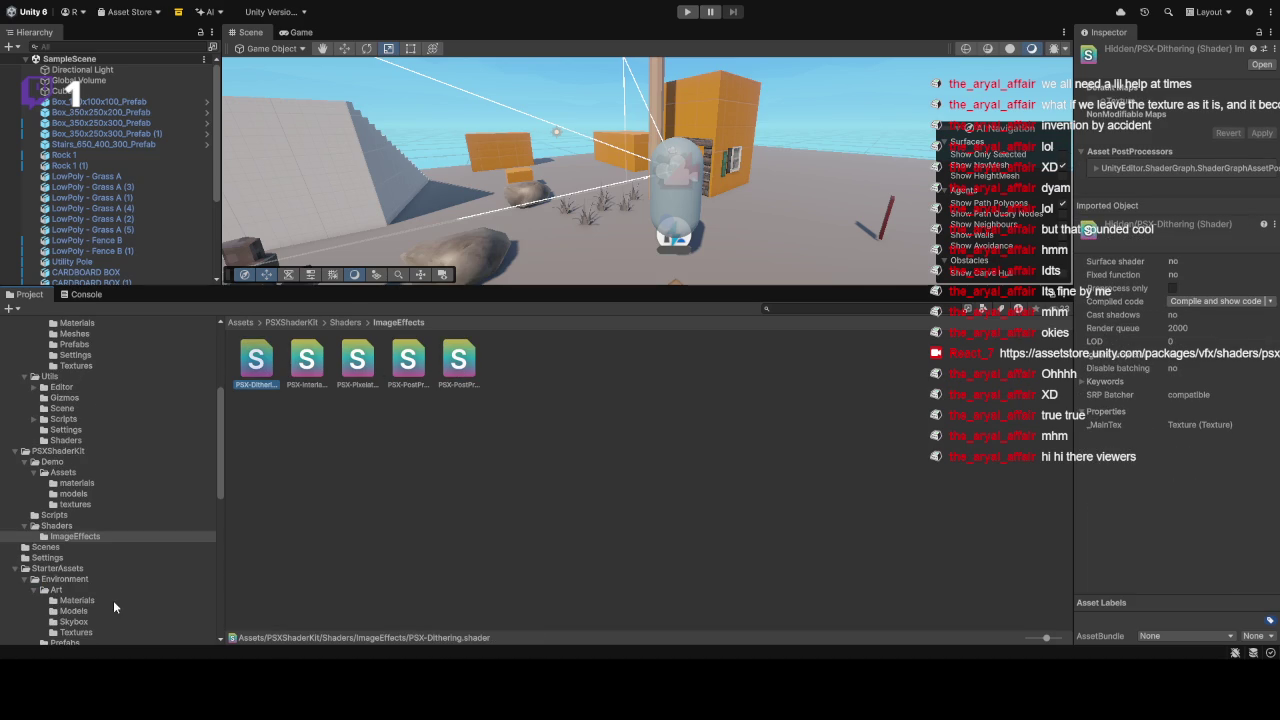
scroll(112, 600, down, 2)
click(94, 582)
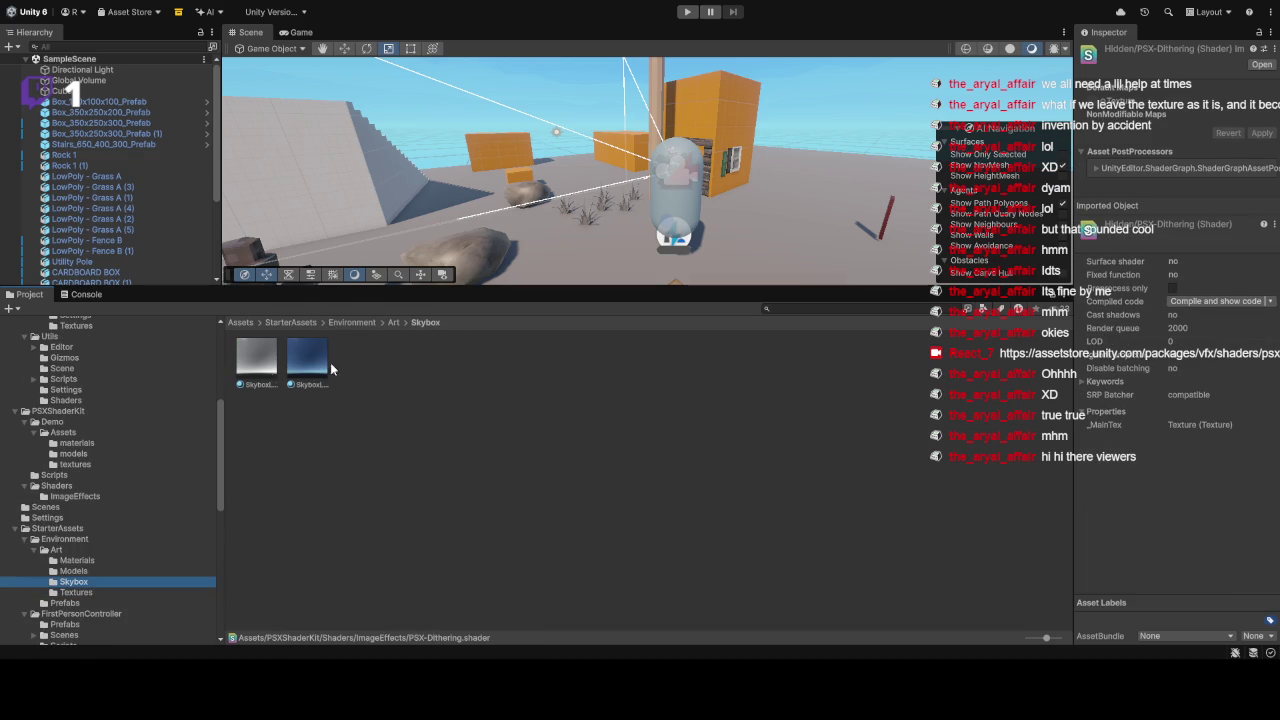
click(257, 368)
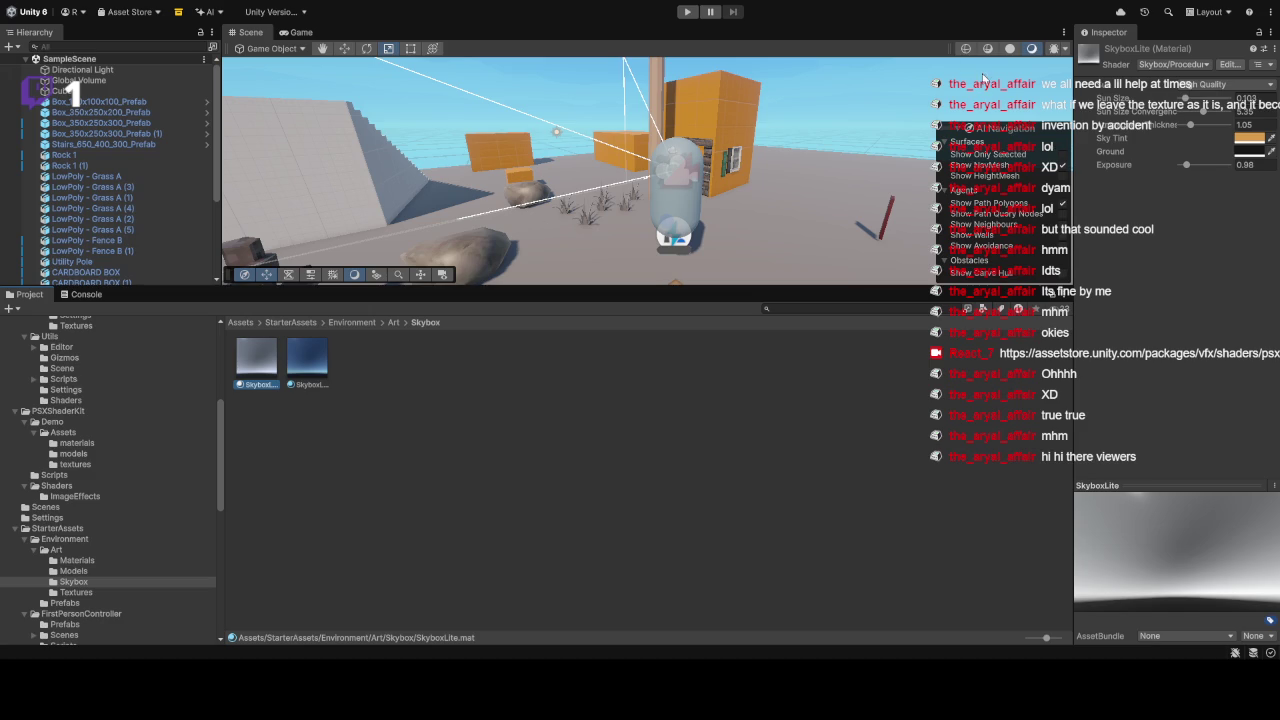
click(842, 284)
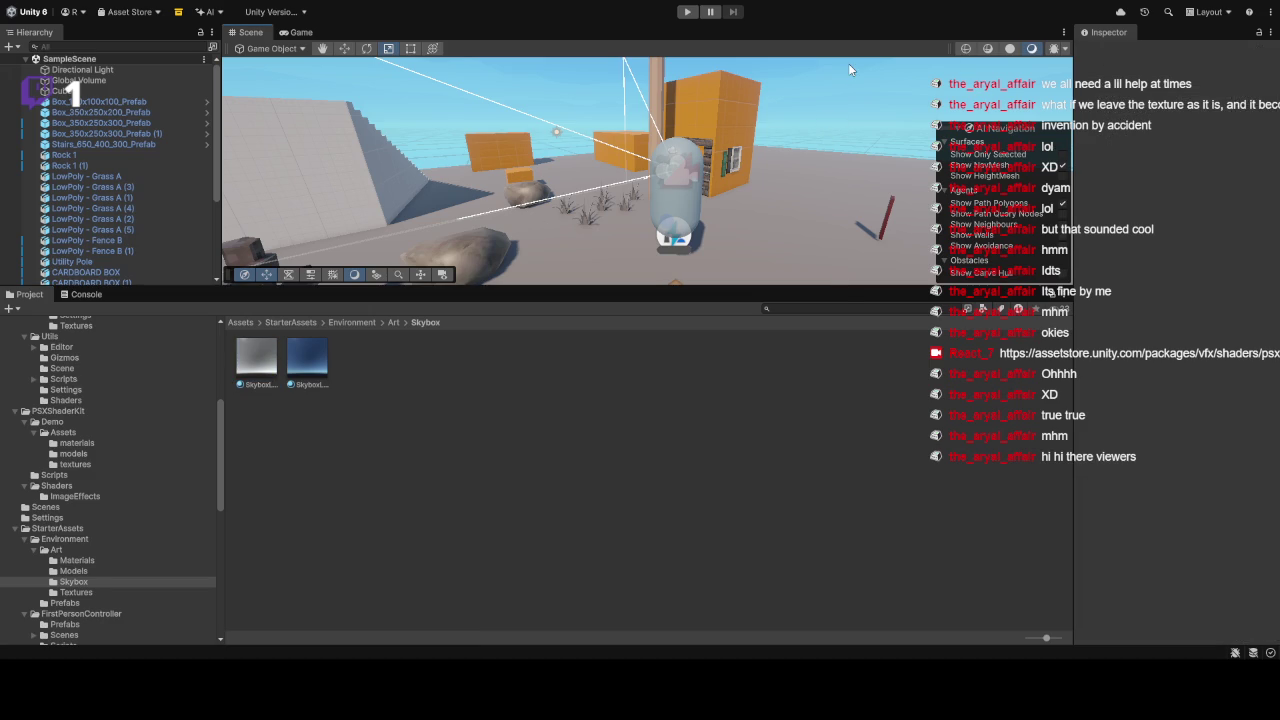
drag(802, 288, 800, 498)
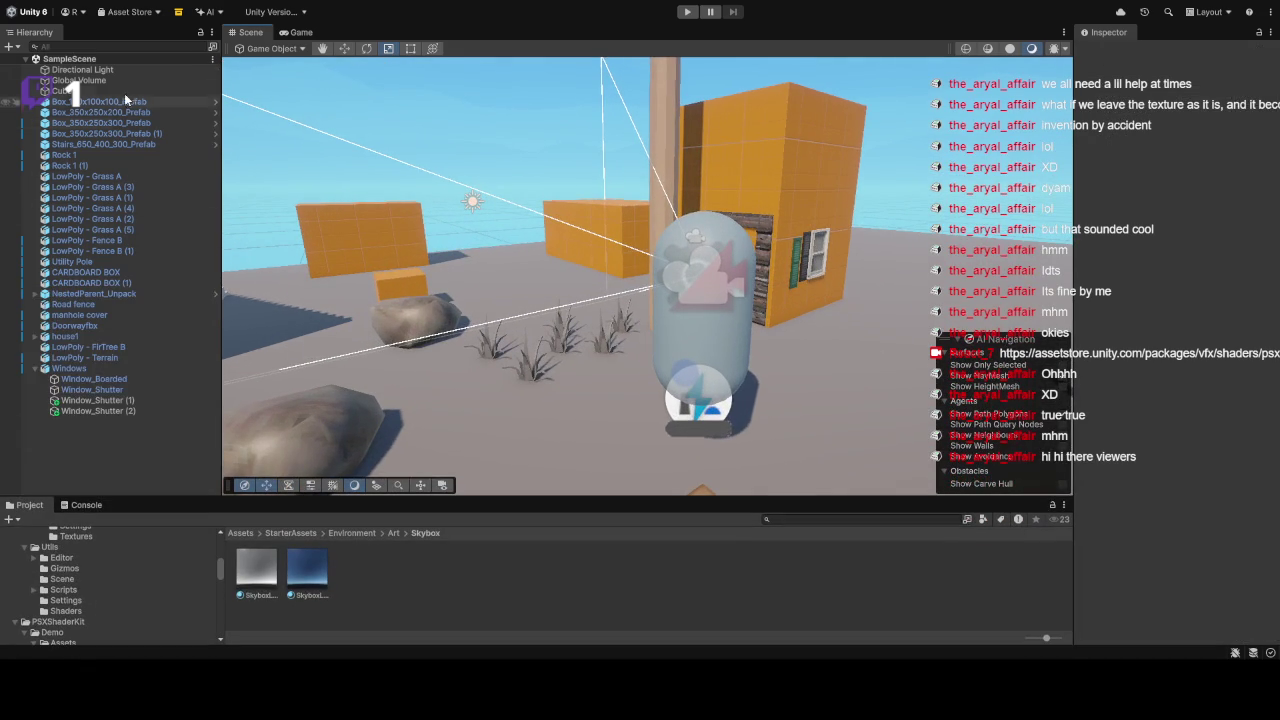
Step: Filter the Hierarchy by 'sky', clear the search, and inspect the SkyboxLiteWarm material
click(122, 49)
text(sky)
key(ctrl+a)
key(BackSpace)
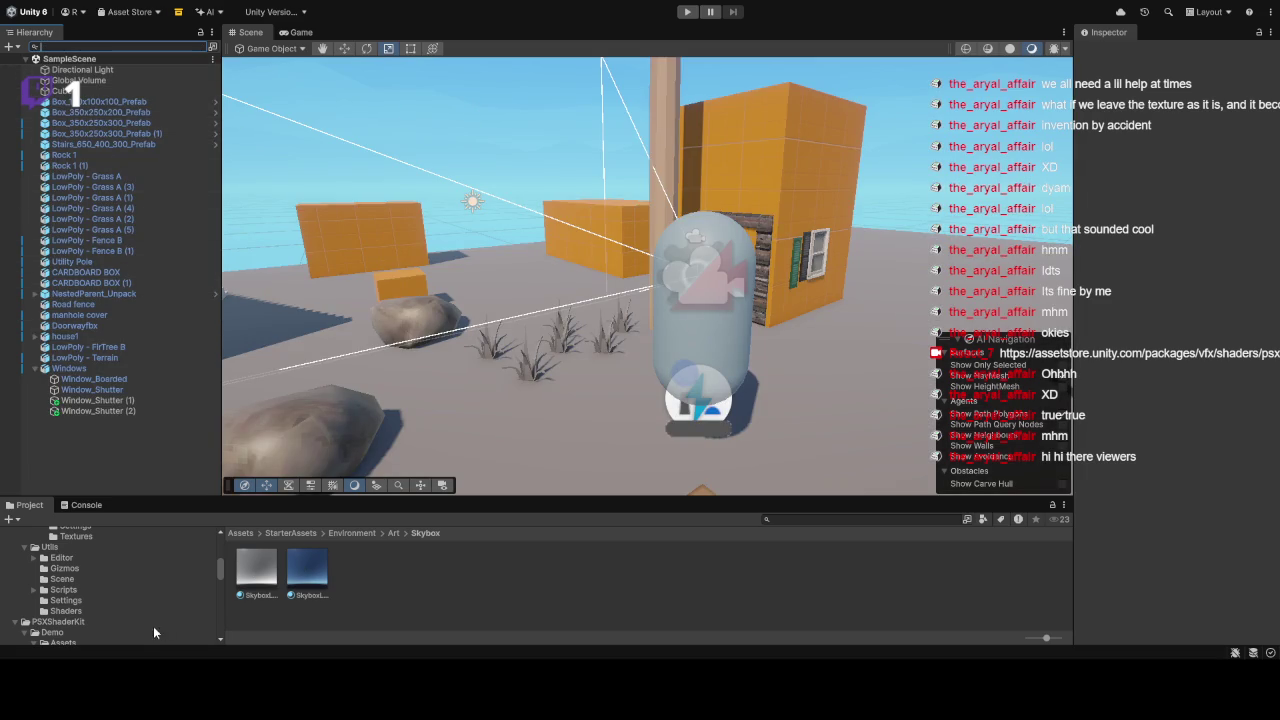
click(318, 575)
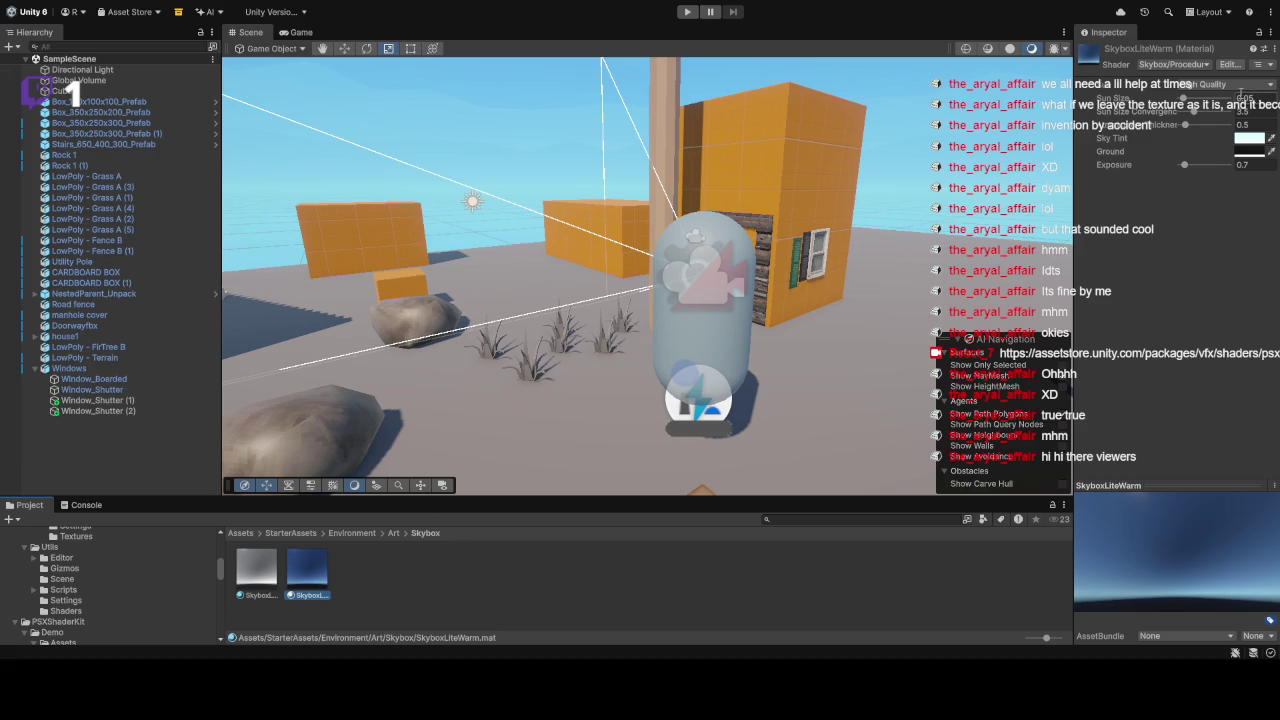
Step: Browse StarterAssets folders to FirstPersonController/Scripts and view the BasicRigidBodyPush script
click(116, 608)
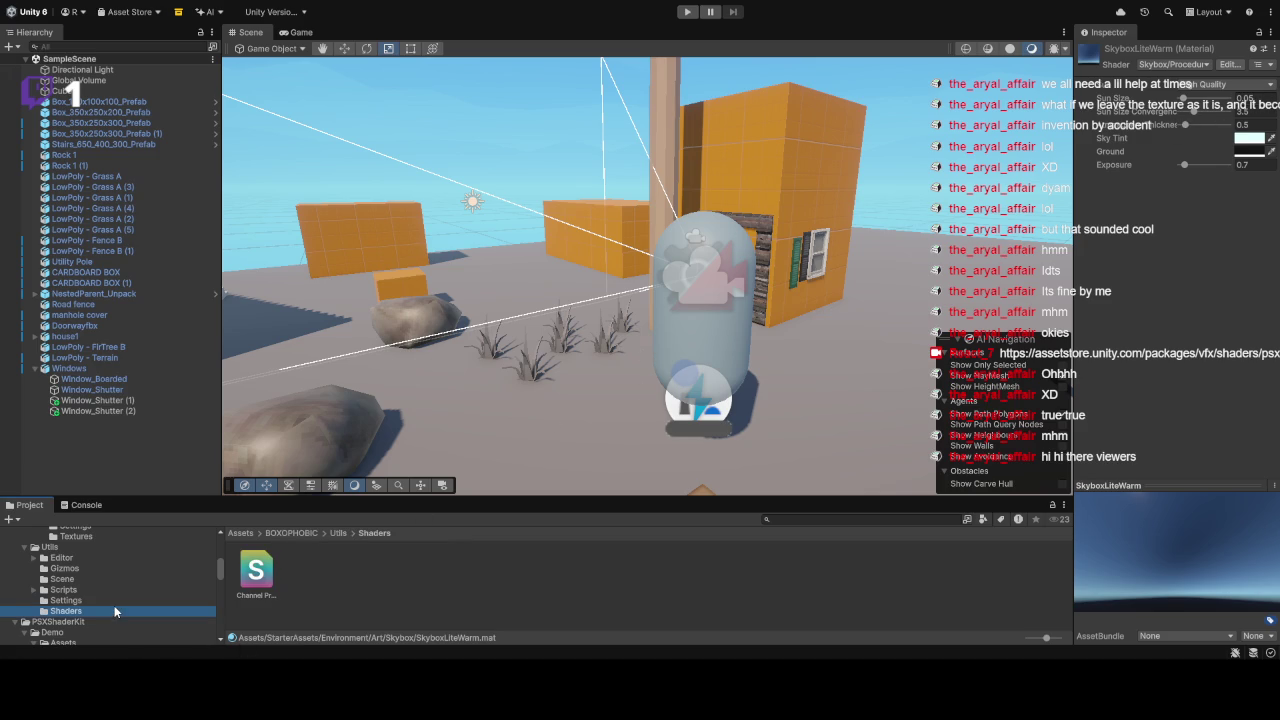
scroll(120, 608, down, 4)
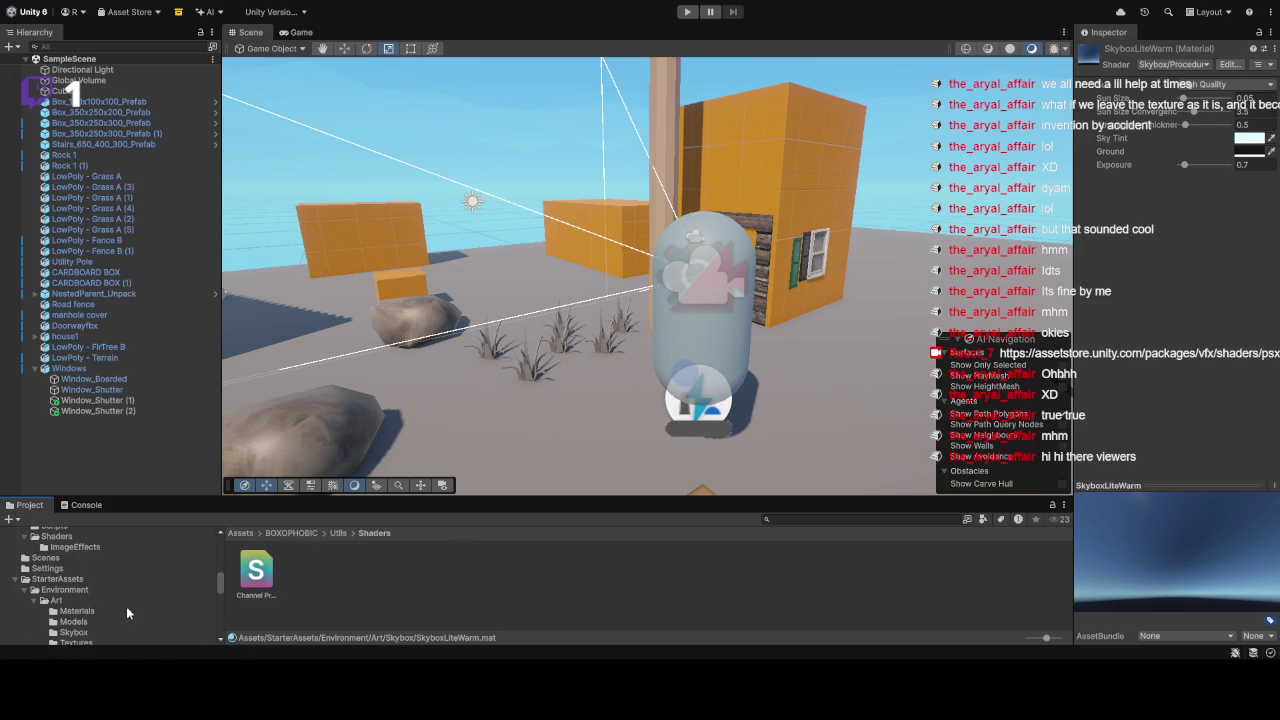
click(90, 632)
scroll(166, 614, down, 2)
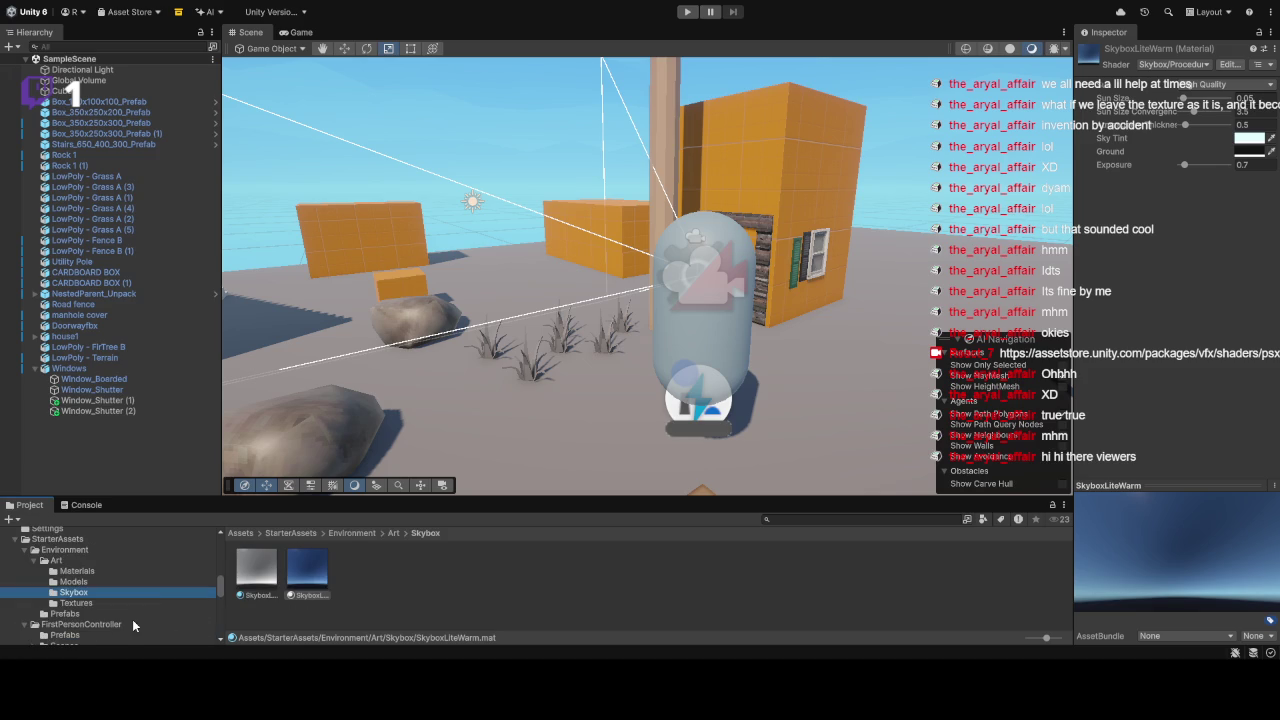
click(131, 613)
click(130, 605)
scroll(133, 615, down, 2)
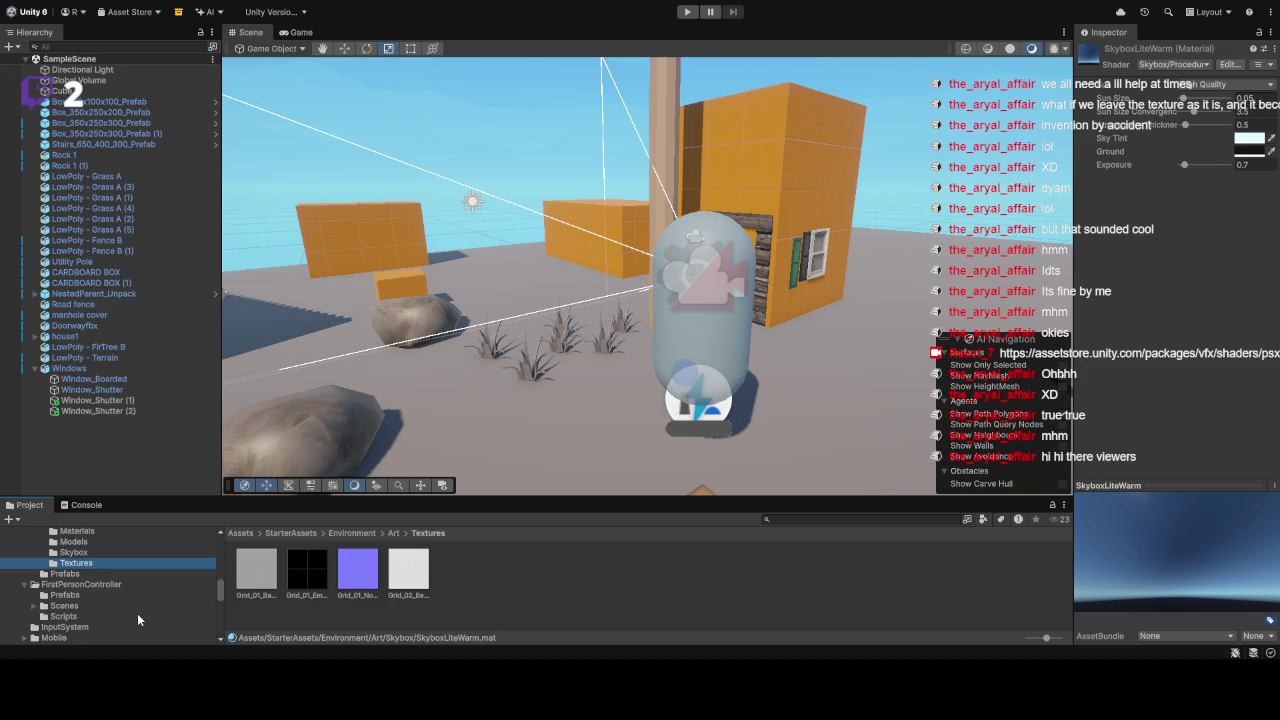
click(114, 605)
click(120, 617)
scroll(111, 614, down, 4)
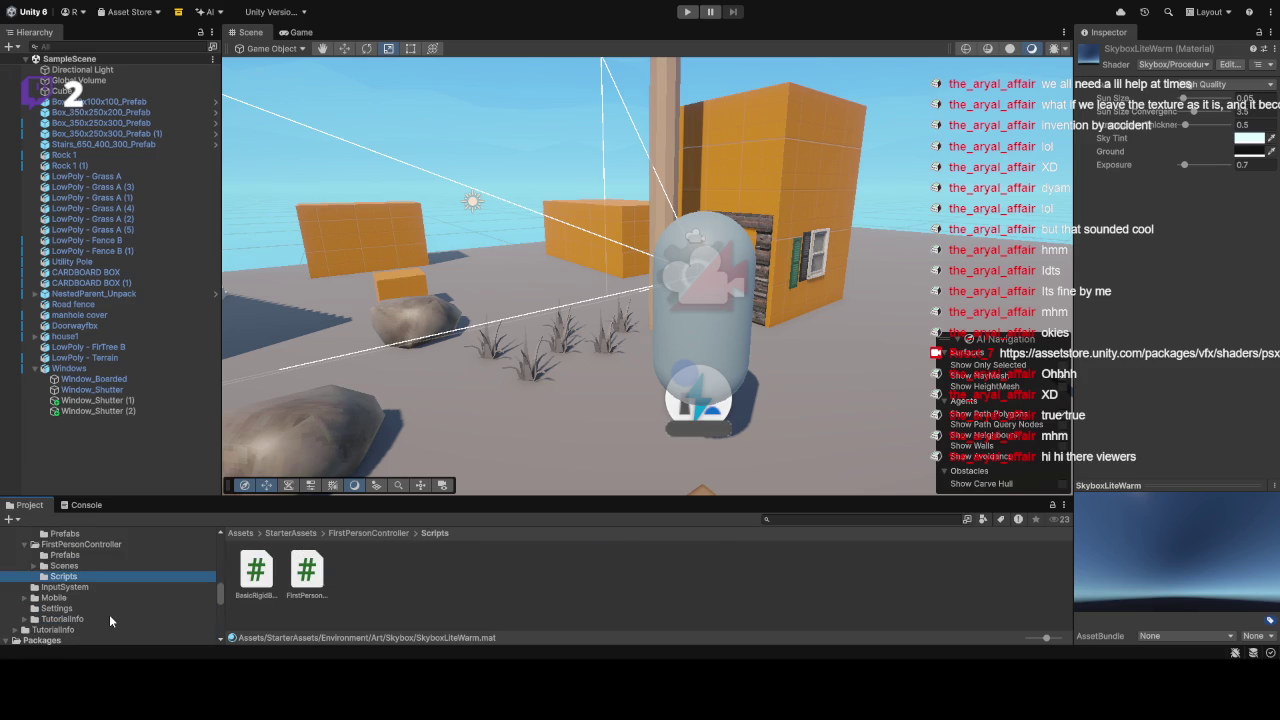
click(256, 572)
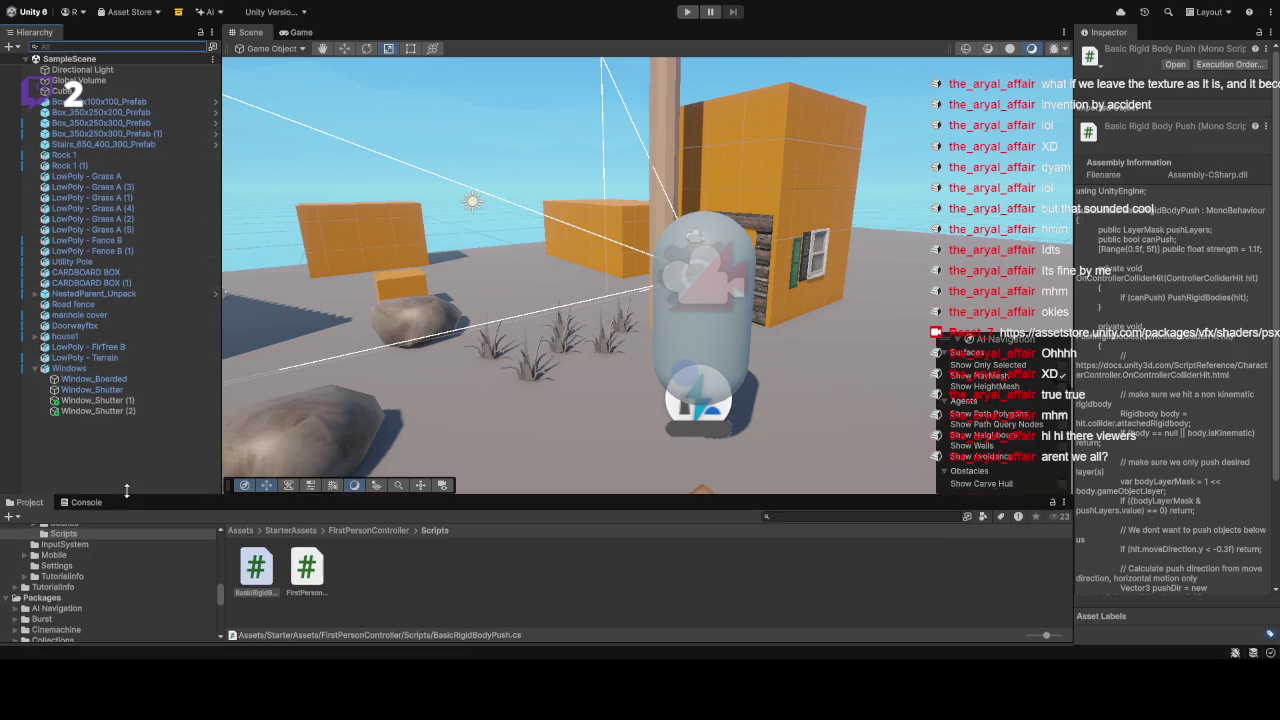
Step: Enlarge the Project browser and look through Skybox Cubemap Extended's Core, Functions and Shaders folders
drag(126, 497, 126, 270)
scroll(118, 416, up, 15)
scroll(114, 403, down, 15)
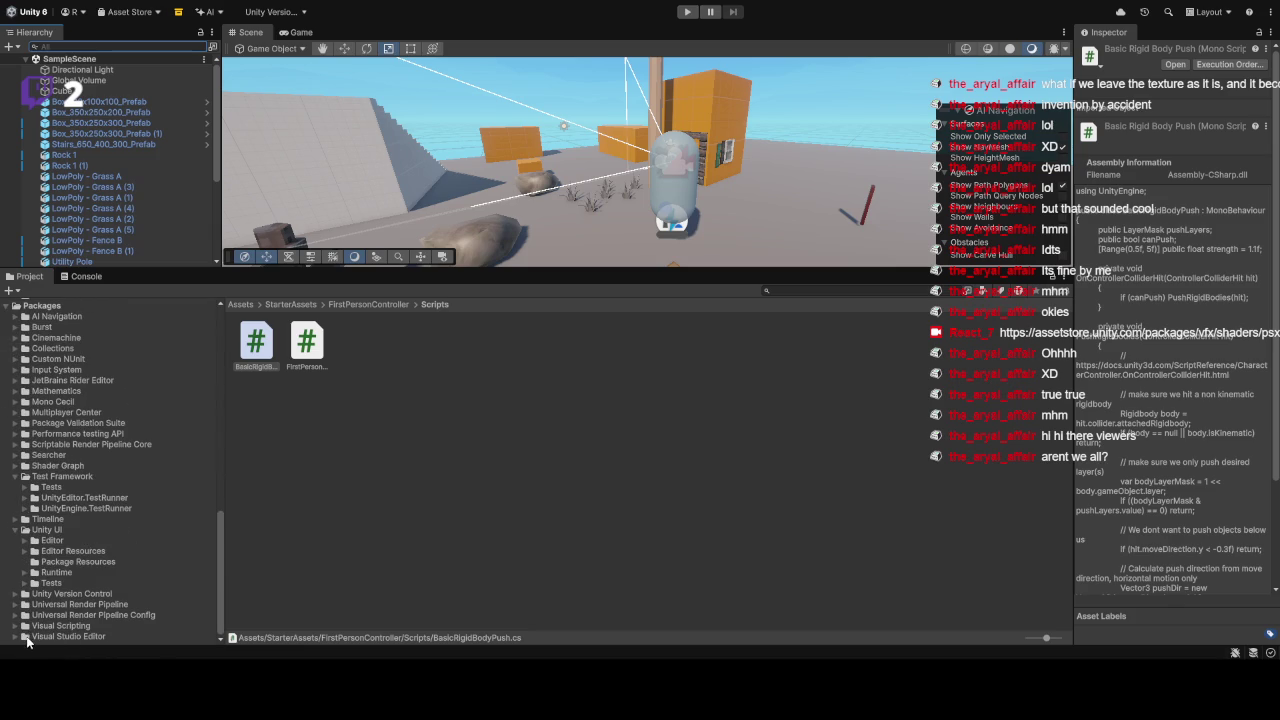
scroll(40, 440, up, 10)
scroll(50, 469, up, 8)
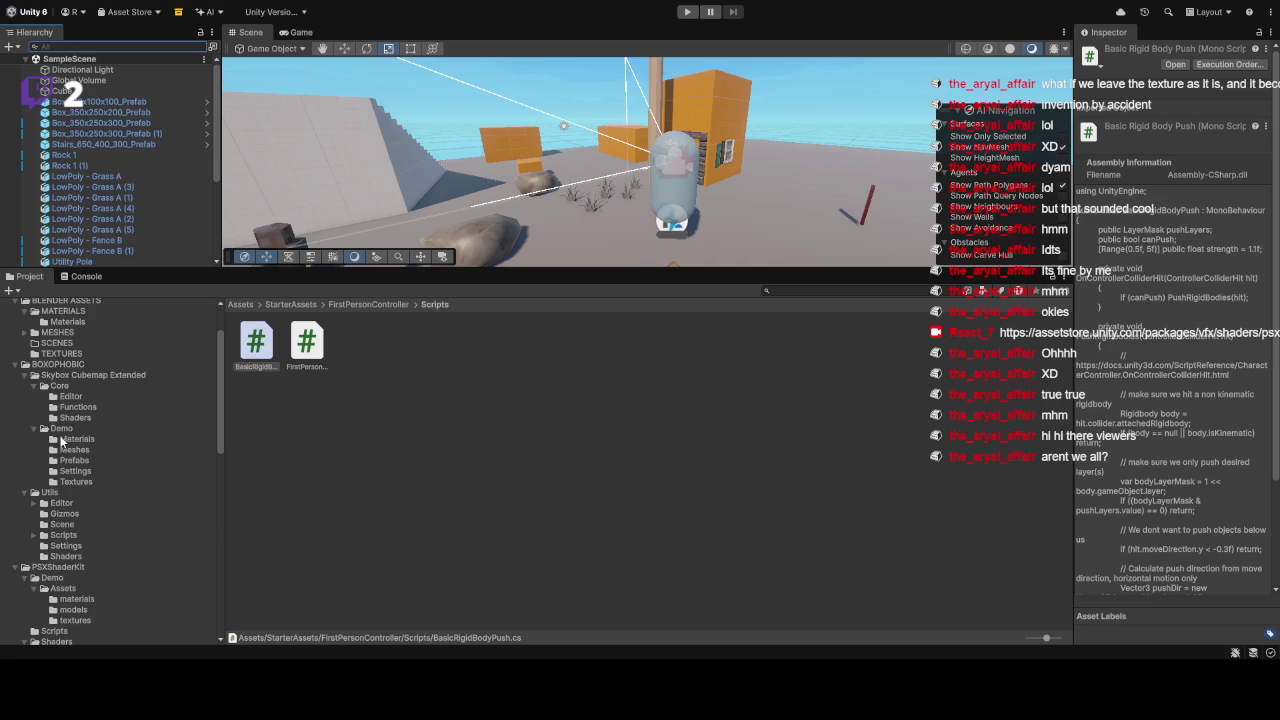
scroll(55, 440, up, 2)
click(45, 415)
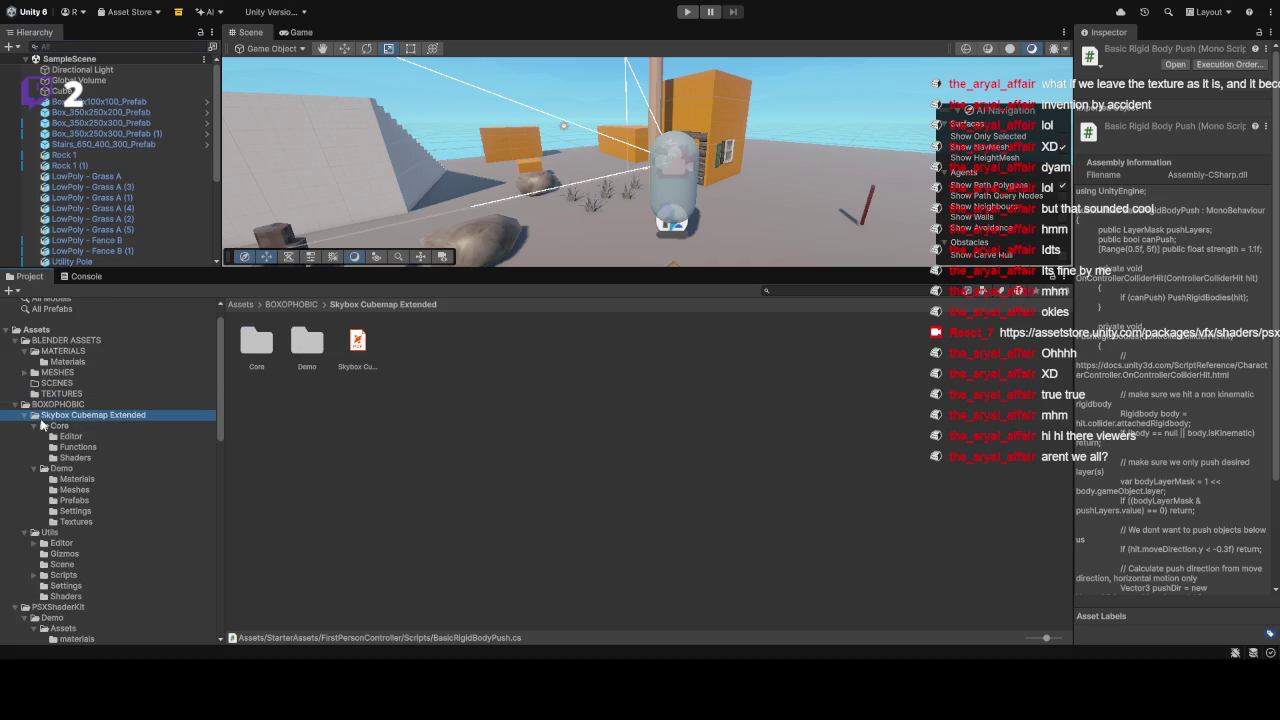
click(56, 426)
click(66, 447)
click(64, 458)
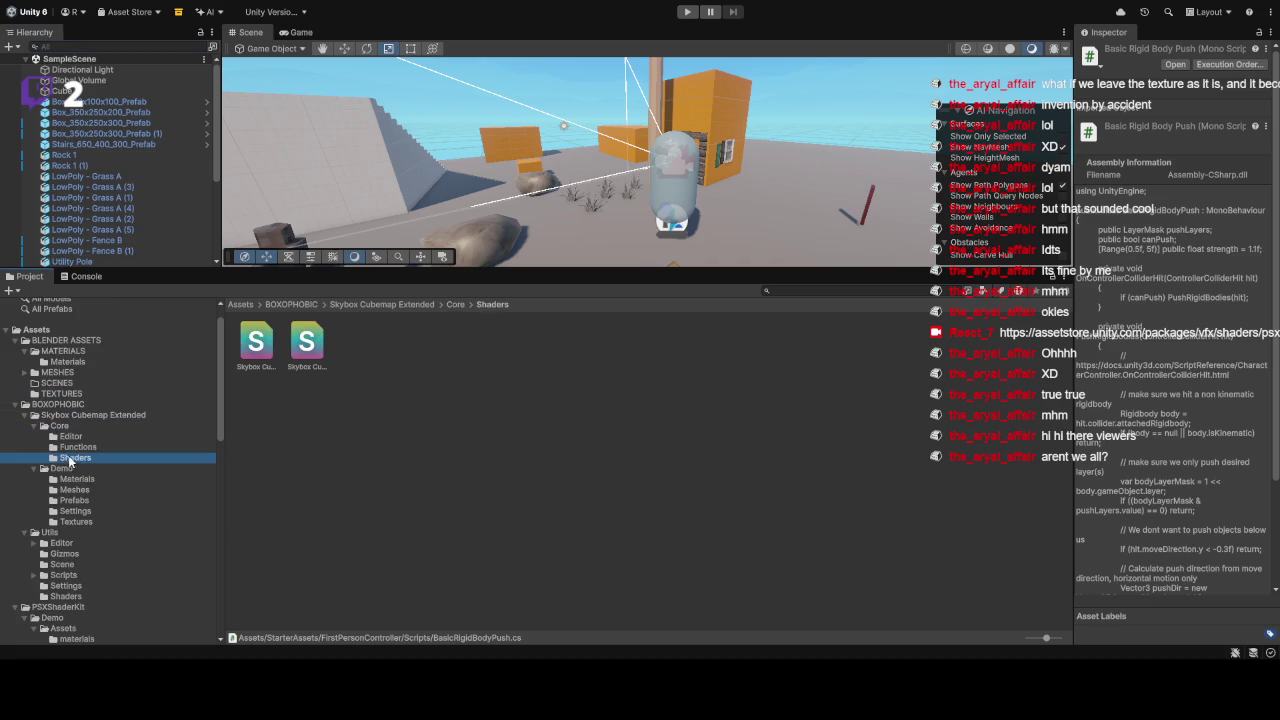
click(86, 428)
click(86, 413)
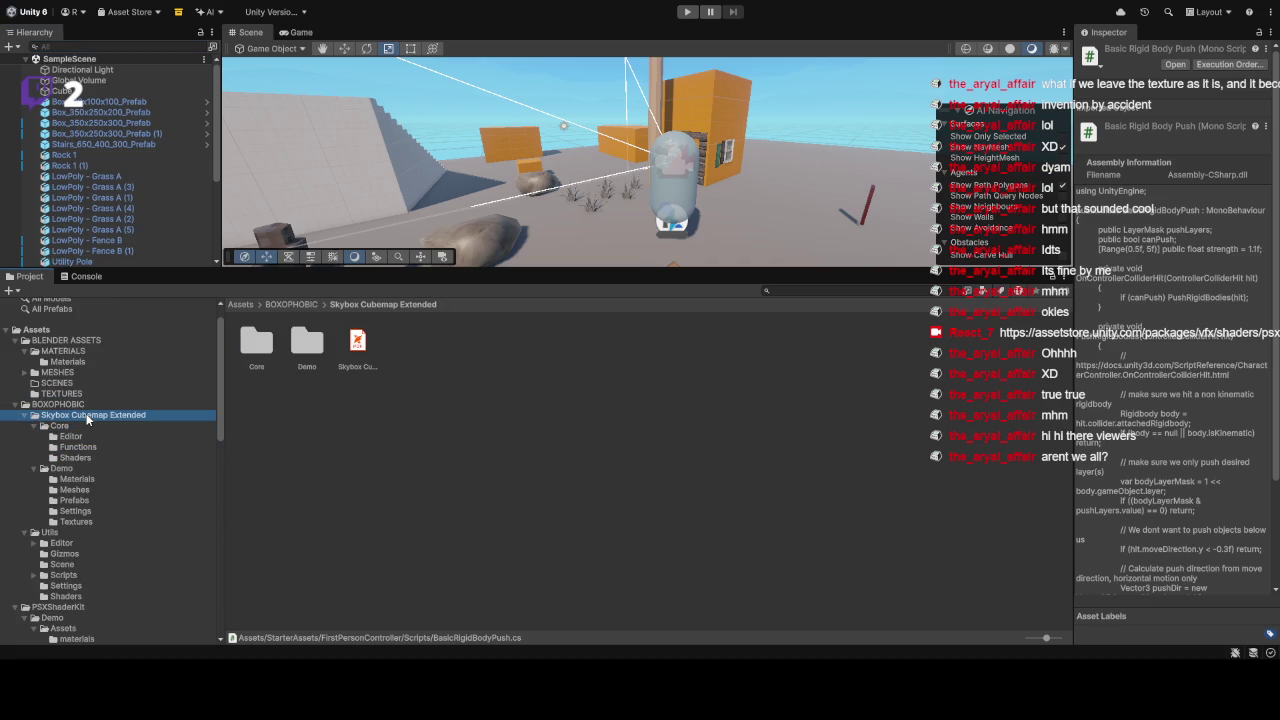
Step: Open the Demo Prefabs folder, then go back and open Core/Shaders
double_click(323, 344)
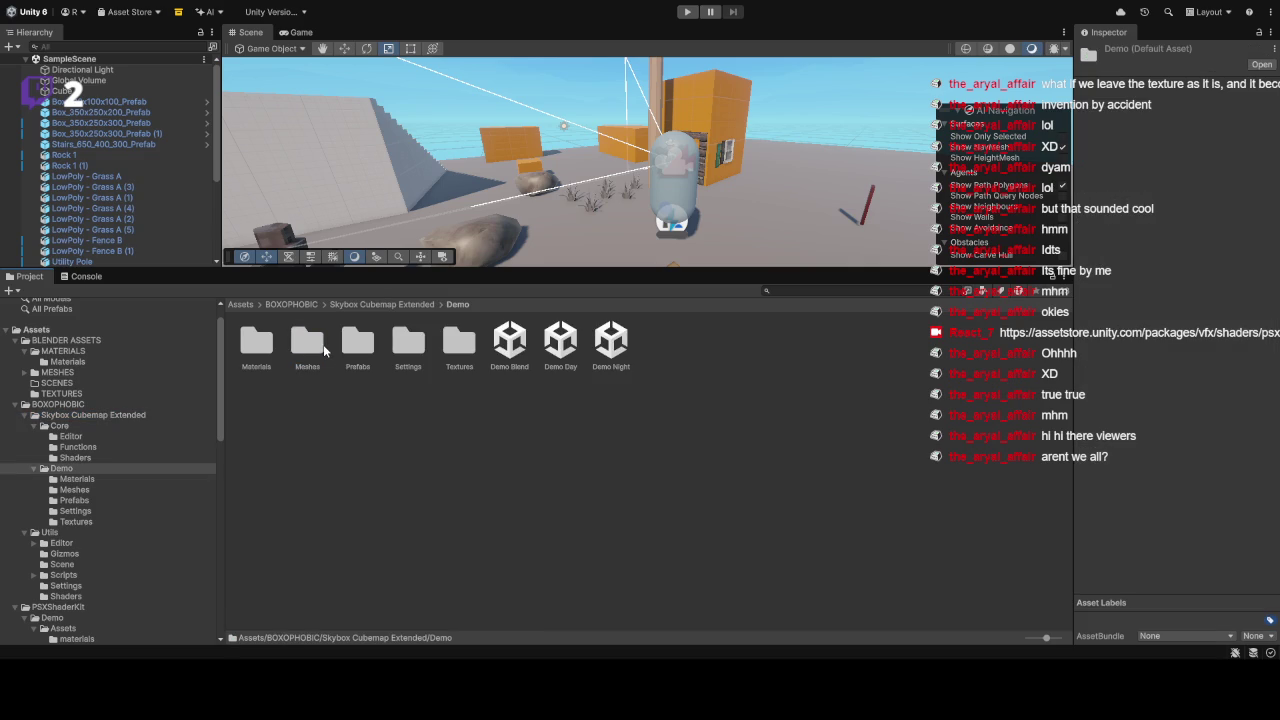
double_click(345, 358)
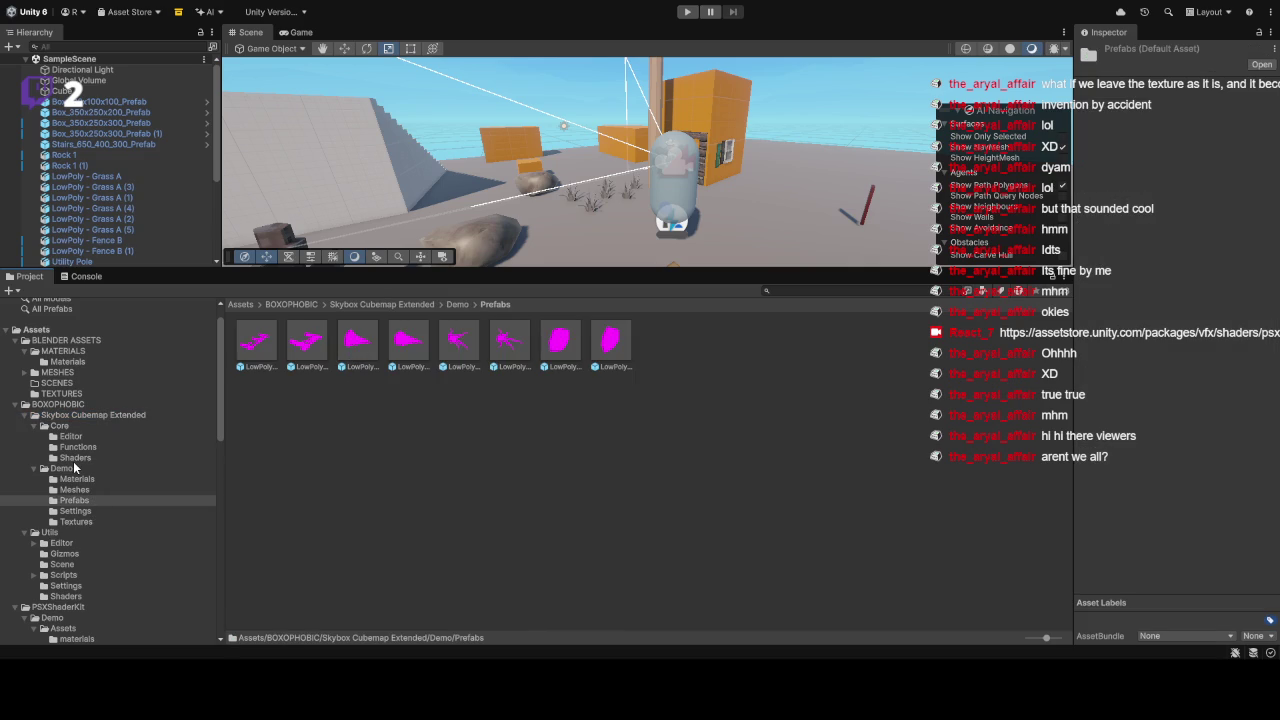
click(290, 305)
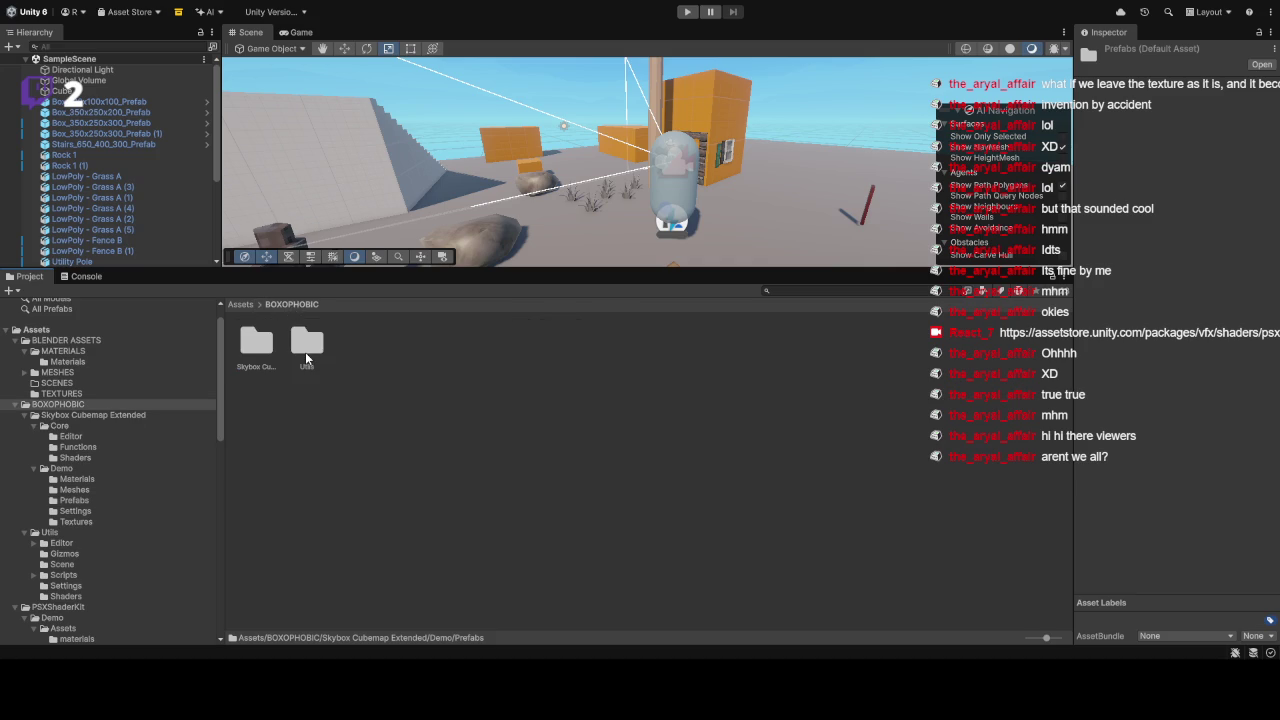
double_click(256, 343)
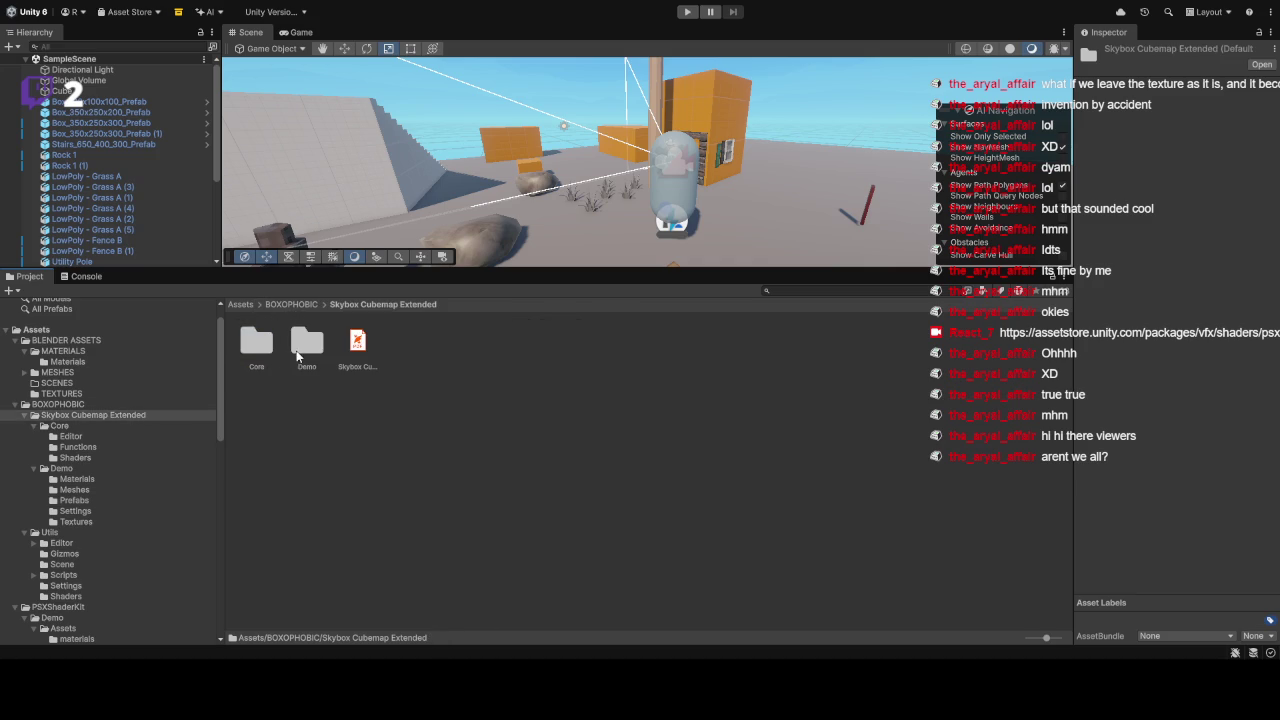
double_click(252, 350)
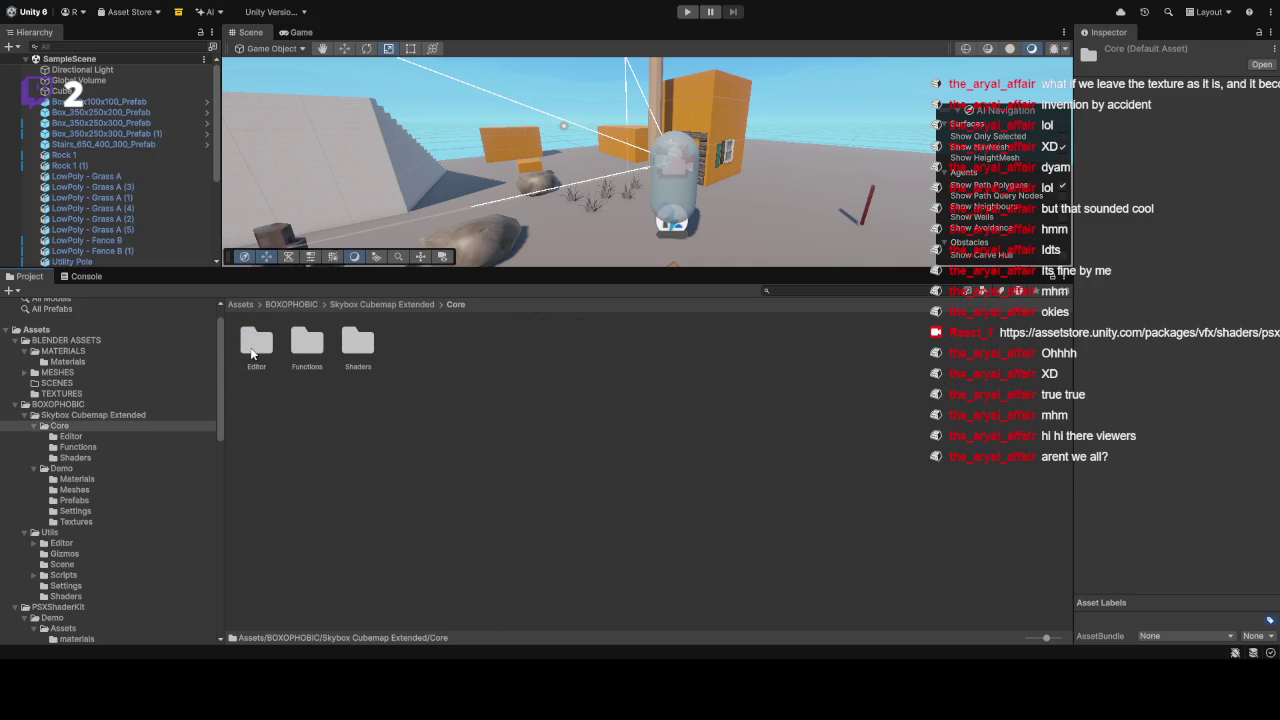
double_click(345, 346)
Step: Check the Functions, Editor and Core folders before returning to Skybox Cubemap Extended
click(101, 443)
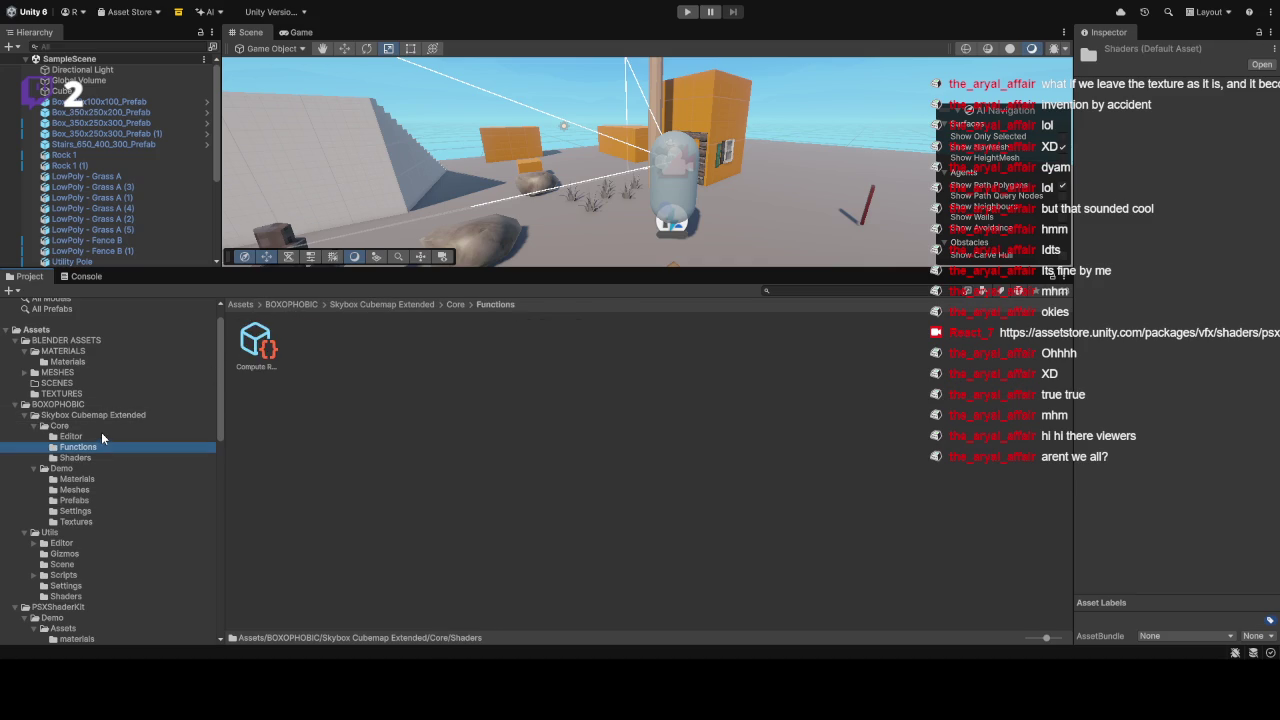
click(101, 434)
click(104, 415)
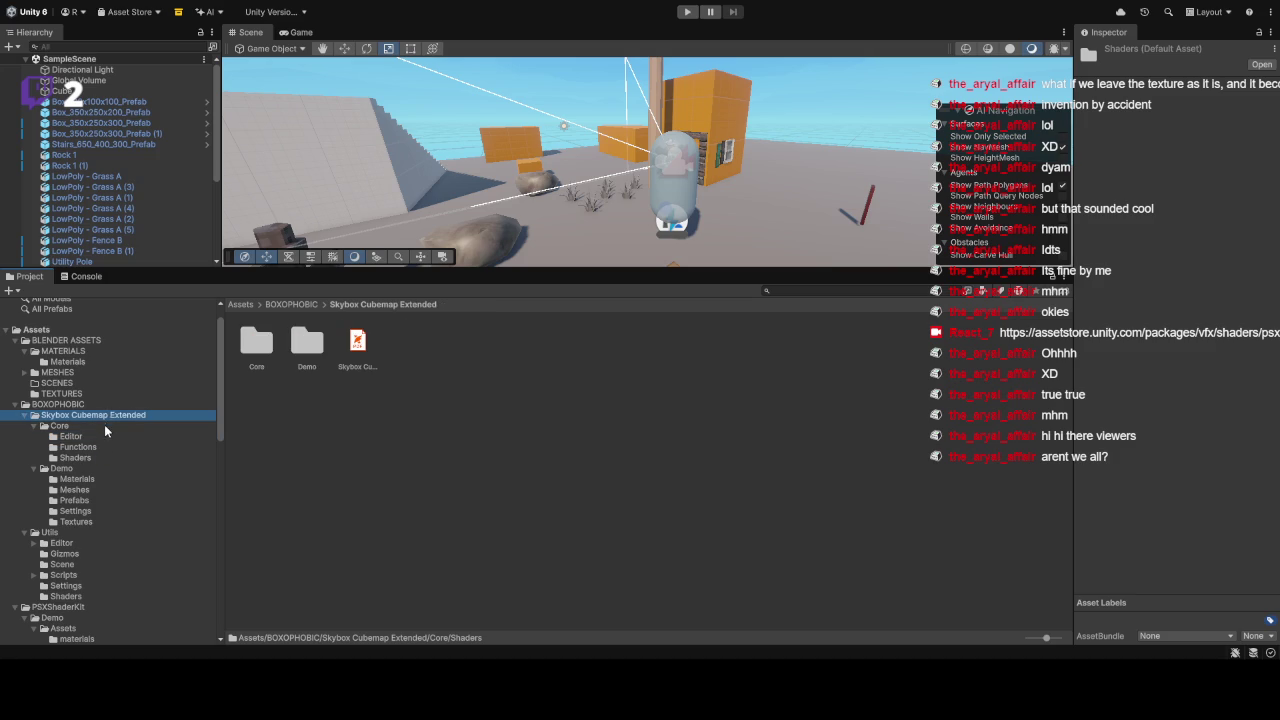
click(104, 425)
click(89, 413)
click(89, 426)
click(45, 416)
Step: Look through Demo Prefabs and Settings, then open Demo Materials and select Polyverse Skies - Blue Sky
double_click(298, 362)
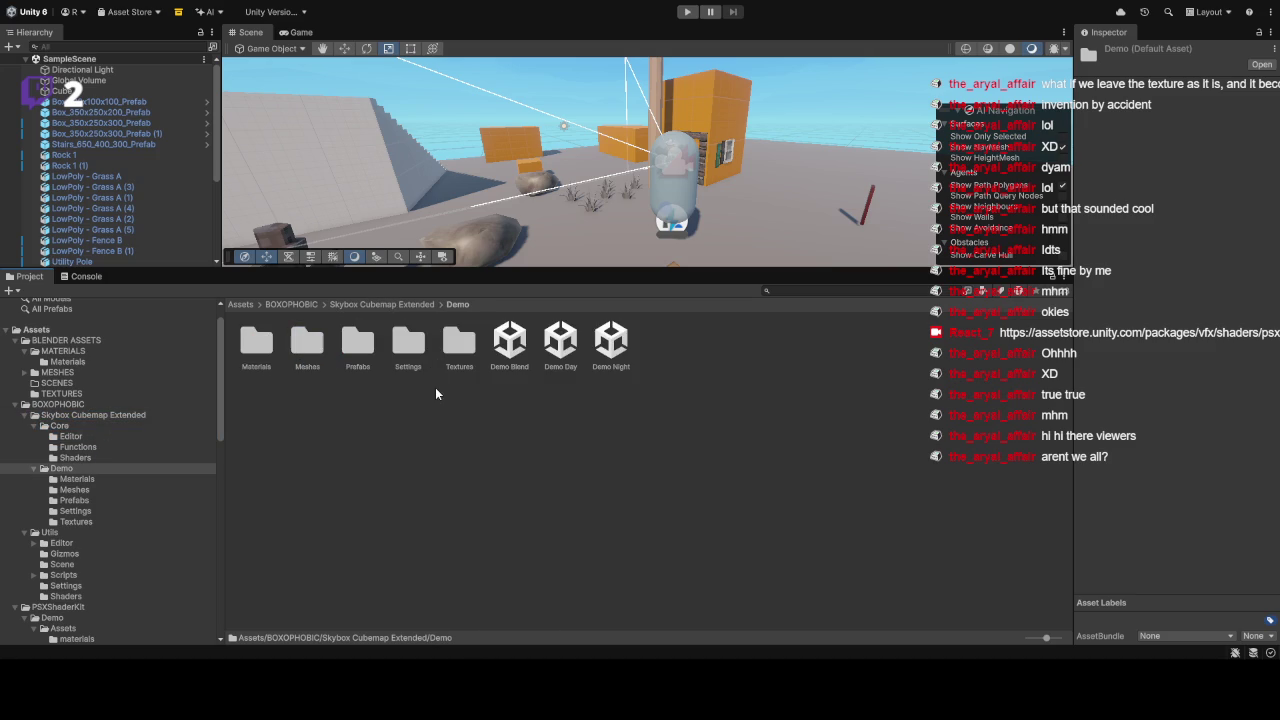
double_click(375, 348)
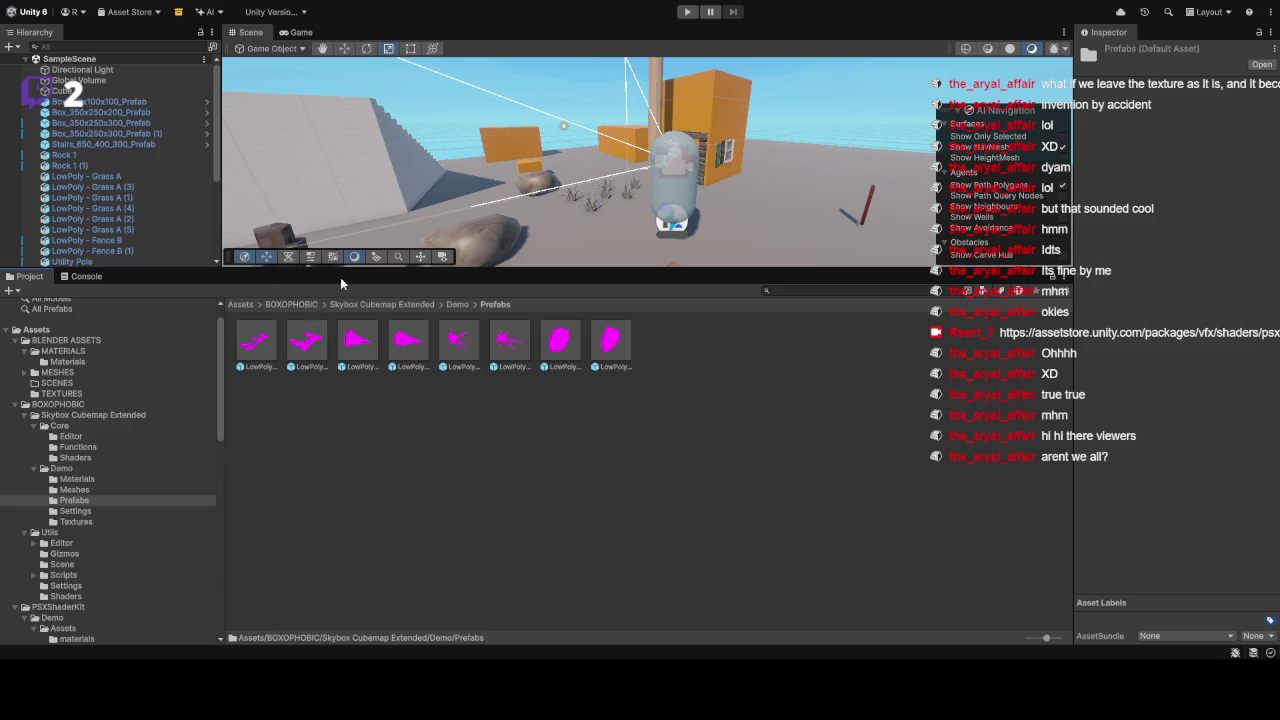
click(460, 305)
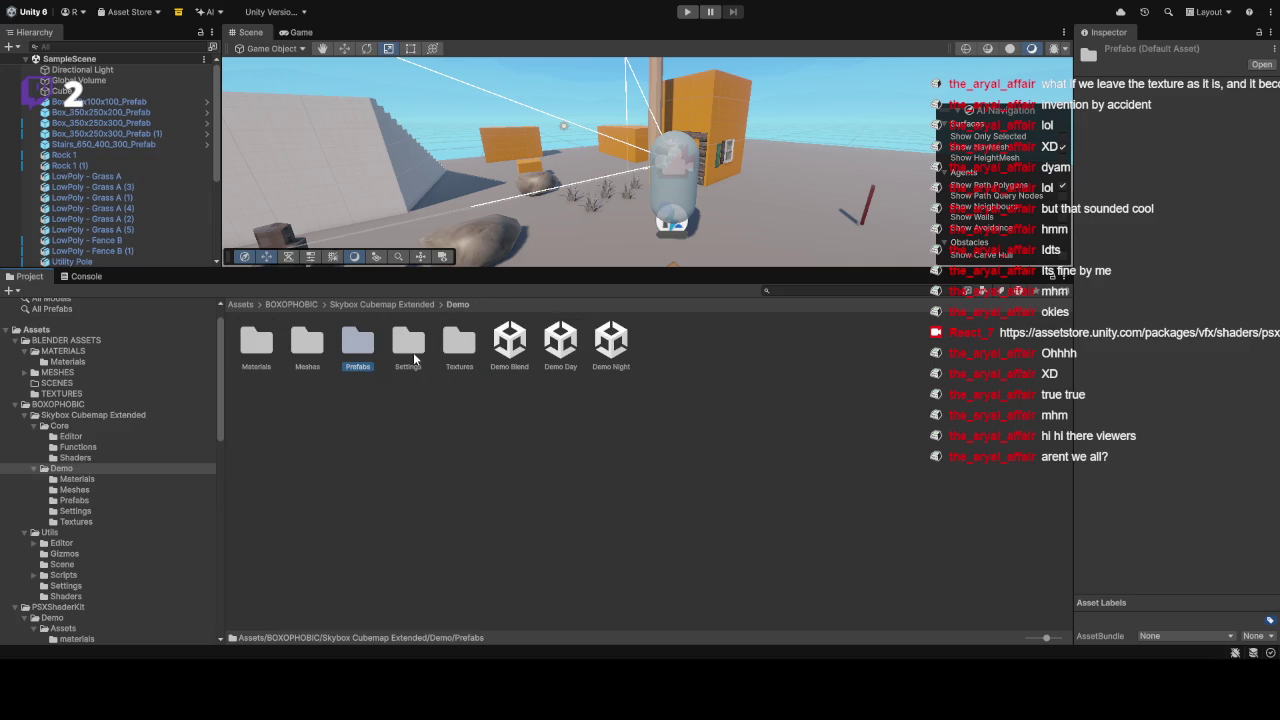
double_click(413, 352)
click(462, 305)
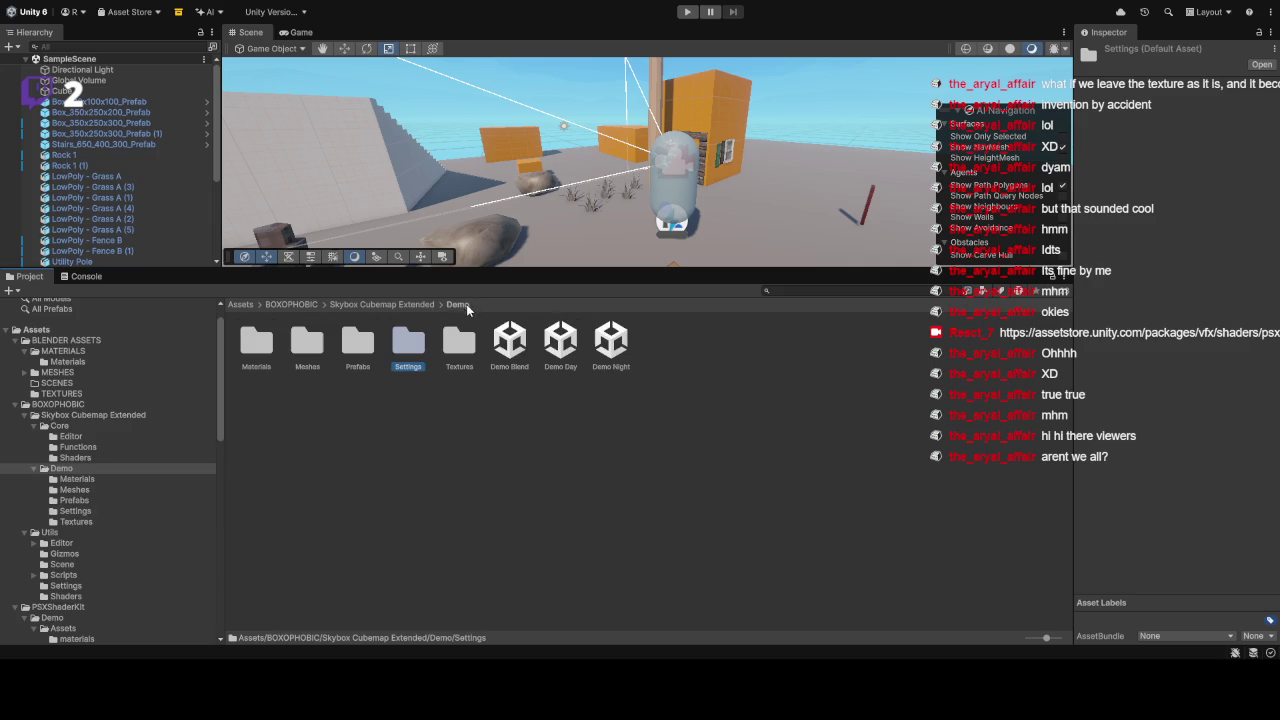
click(415, 305)
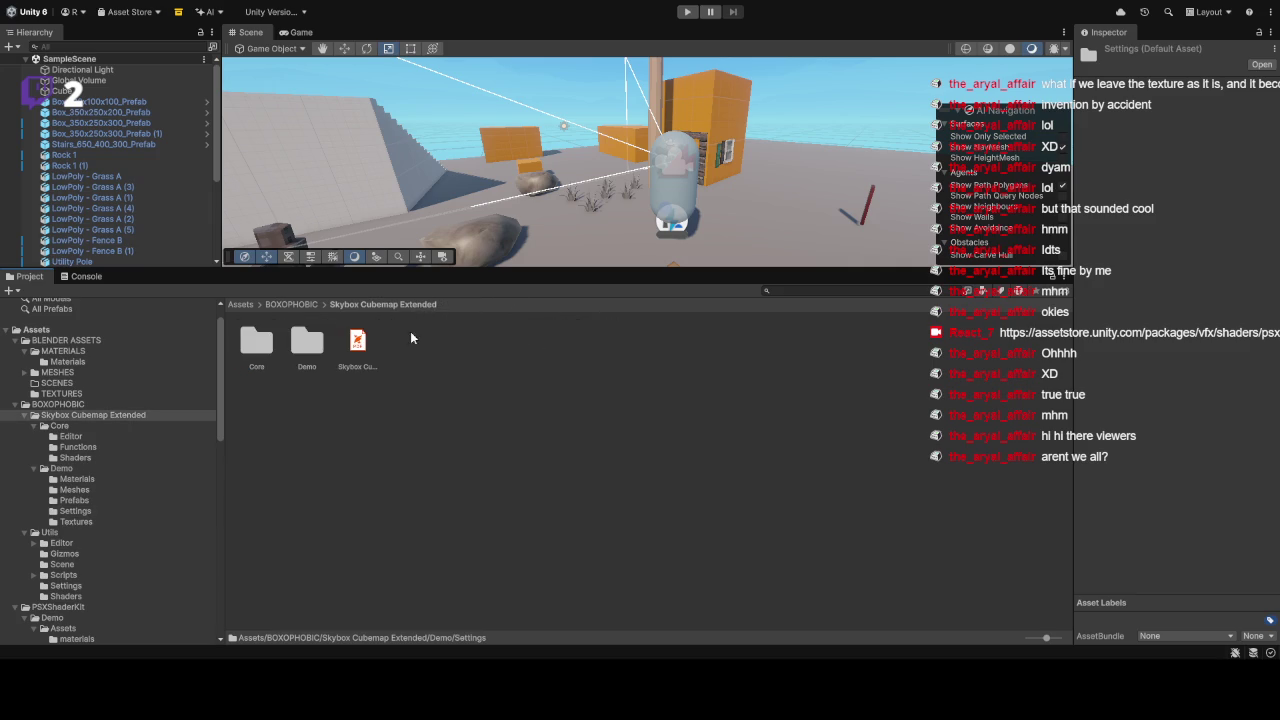
double_click(309, 349)
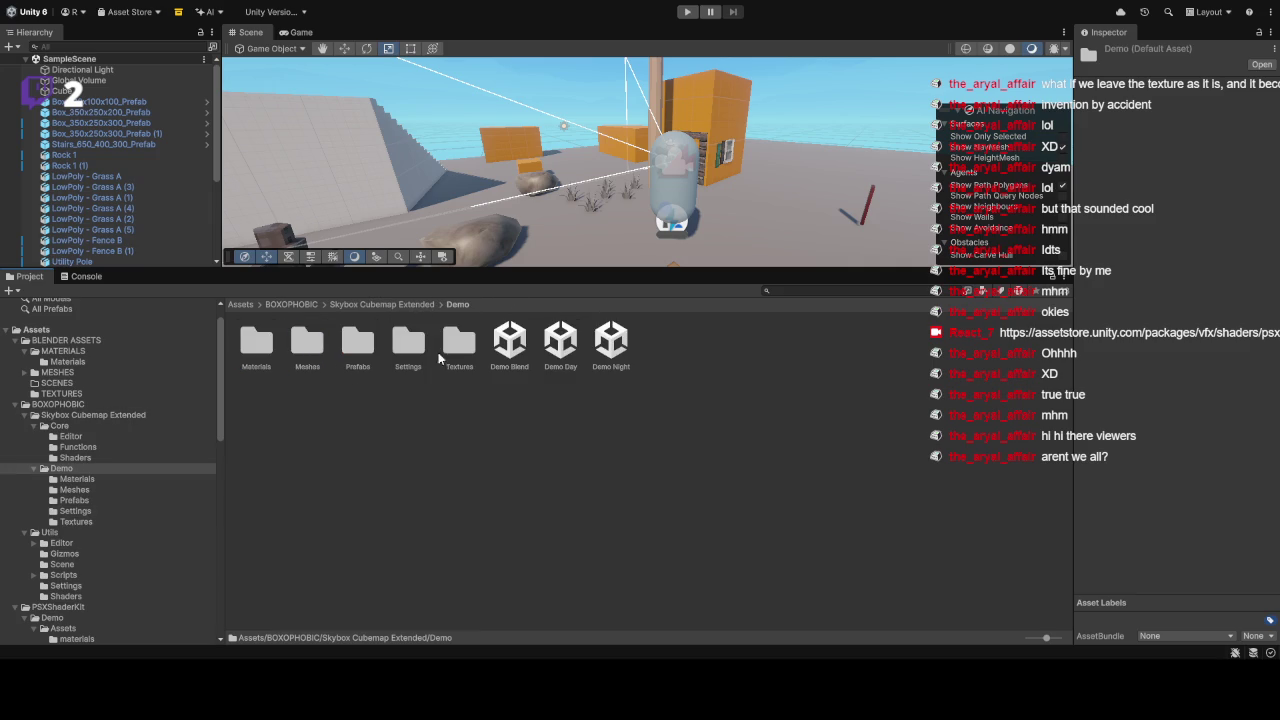
double_click(277, 352)
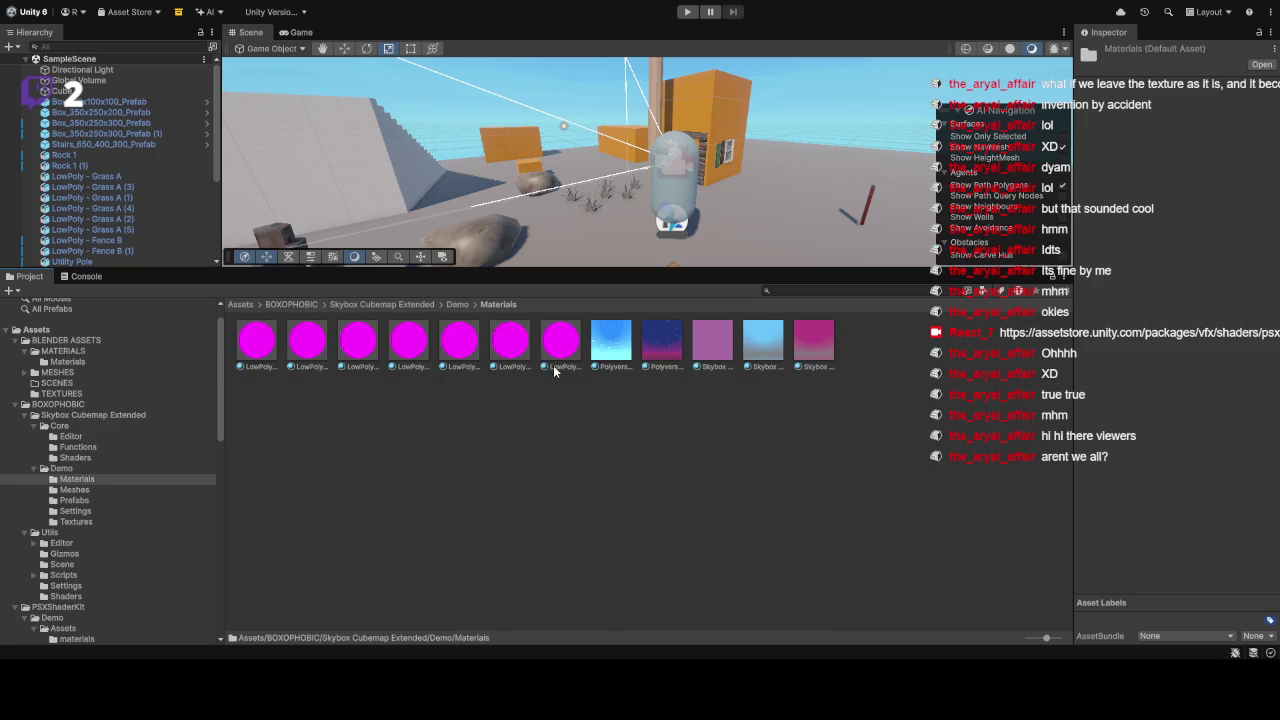
click(620, 338)
Step: Enlarge the Scene view, tweak Blue Sky's exposure, and apply the Skybox Cubemap Extended Night material
drag(720, 270, 700, 428)
drag(700, 380, 742, 241)
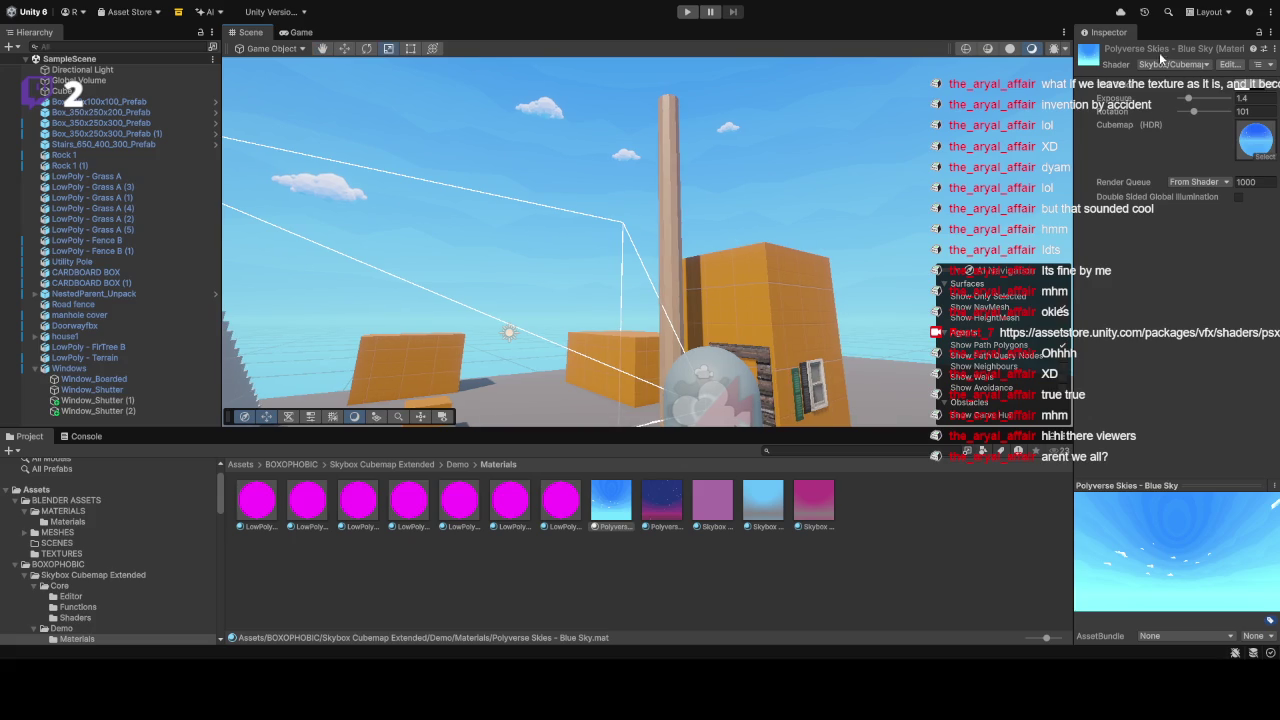
drag(1188, 100, 1188, 99)
click(803, 508)
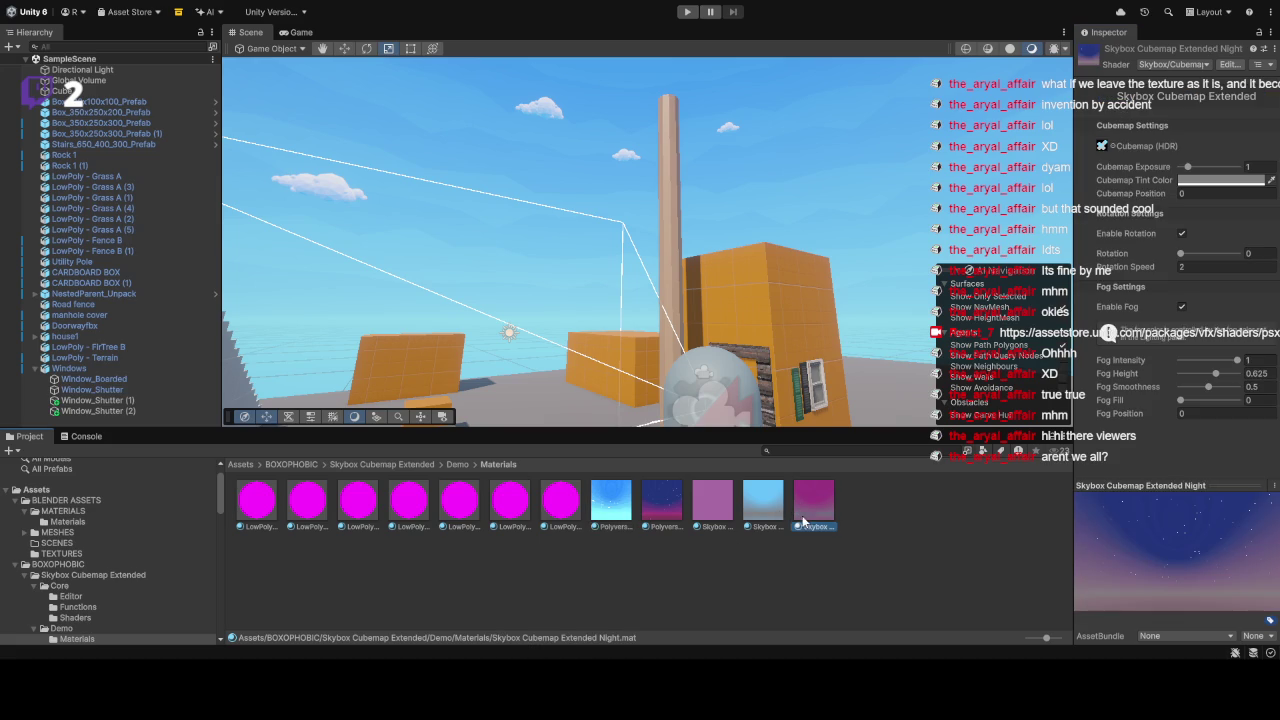
drag(810, 514, 643, 282)
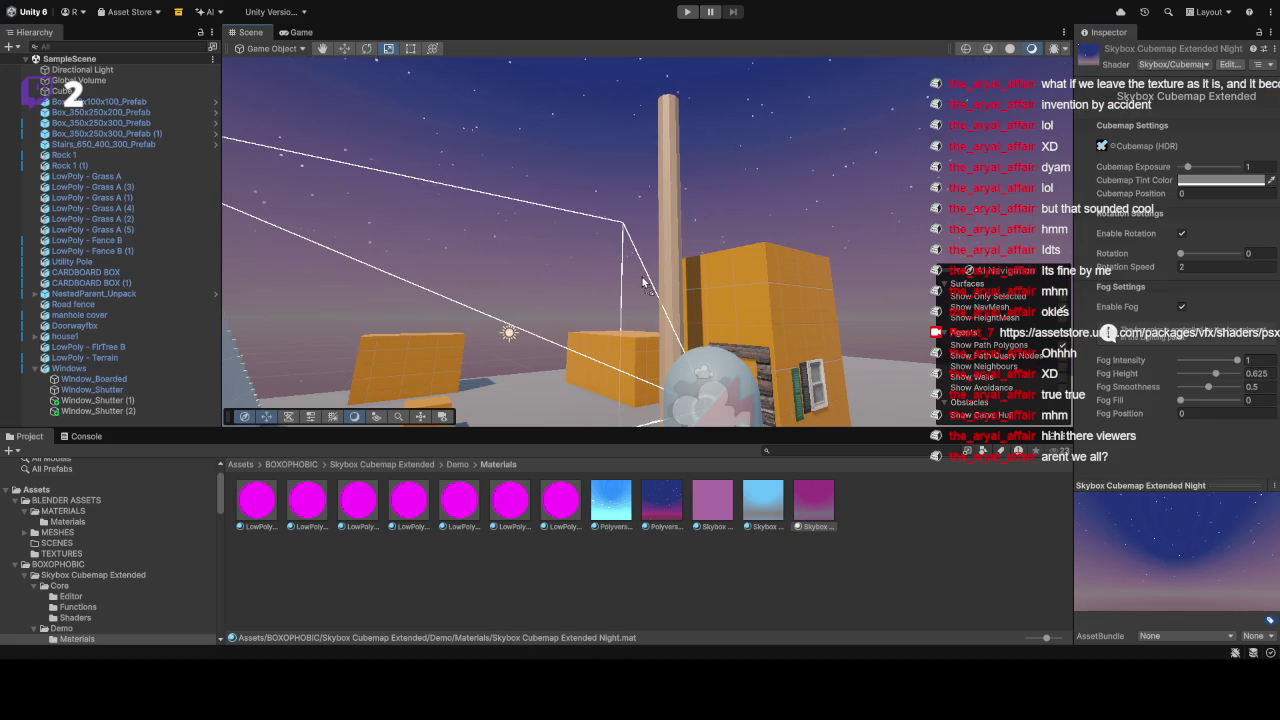
Step: Drag the Skybox Cubemap Extended Blend material into the scene as the sky
click(714, 503)
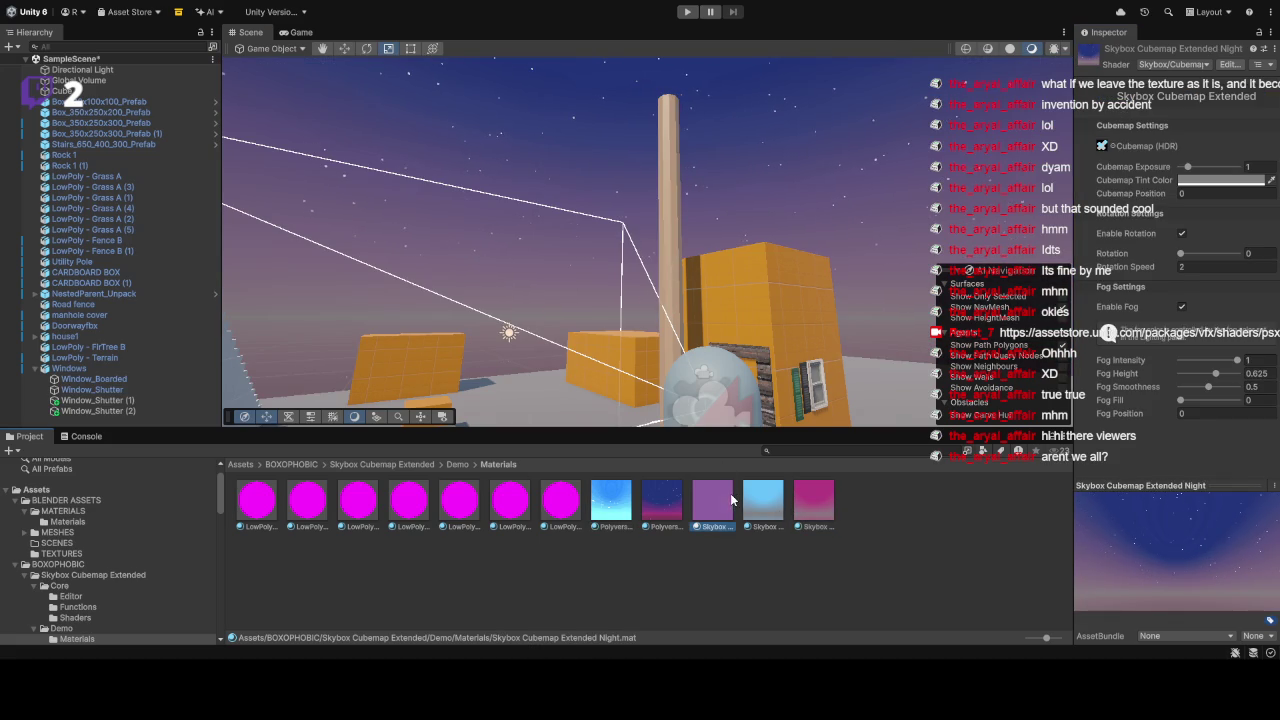
click(752, 505)
click(803, 508)
click(718, 505)
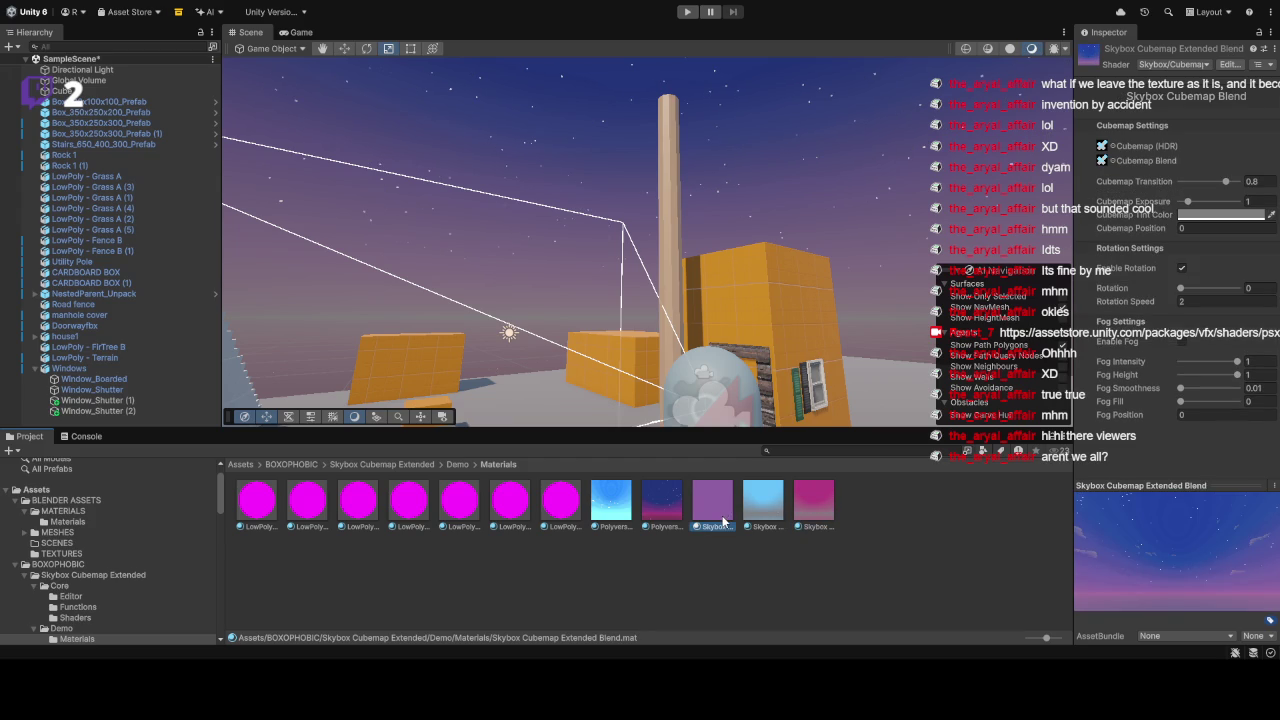
drag(722, 512, 603, 245)
scroll(872, 220, down, 5)
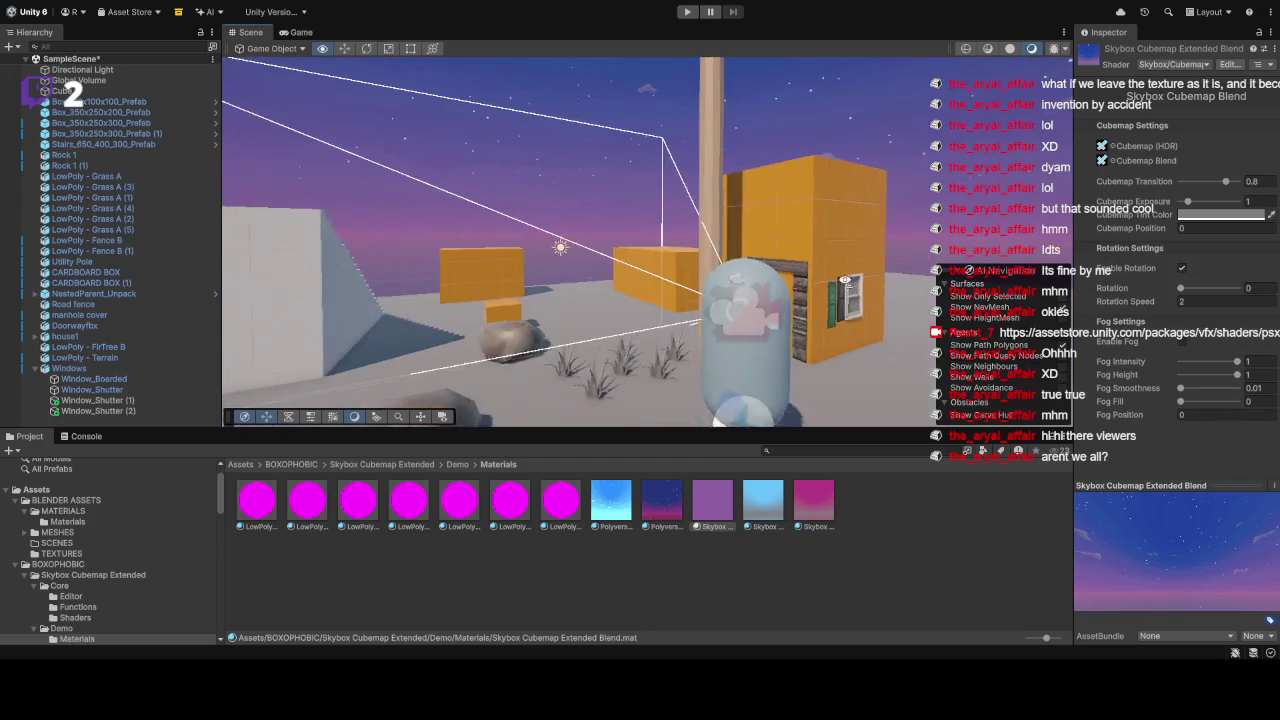
Step: Enable skybox fog with intensity 0.13, height 0.2, smoothness 0.41 and fill 0.2
mouse_move(844, 279)
mouse_down()
mouse_move(808, 180)
mouse_move(813, 220)
mouse_up()
click(1180, 341)
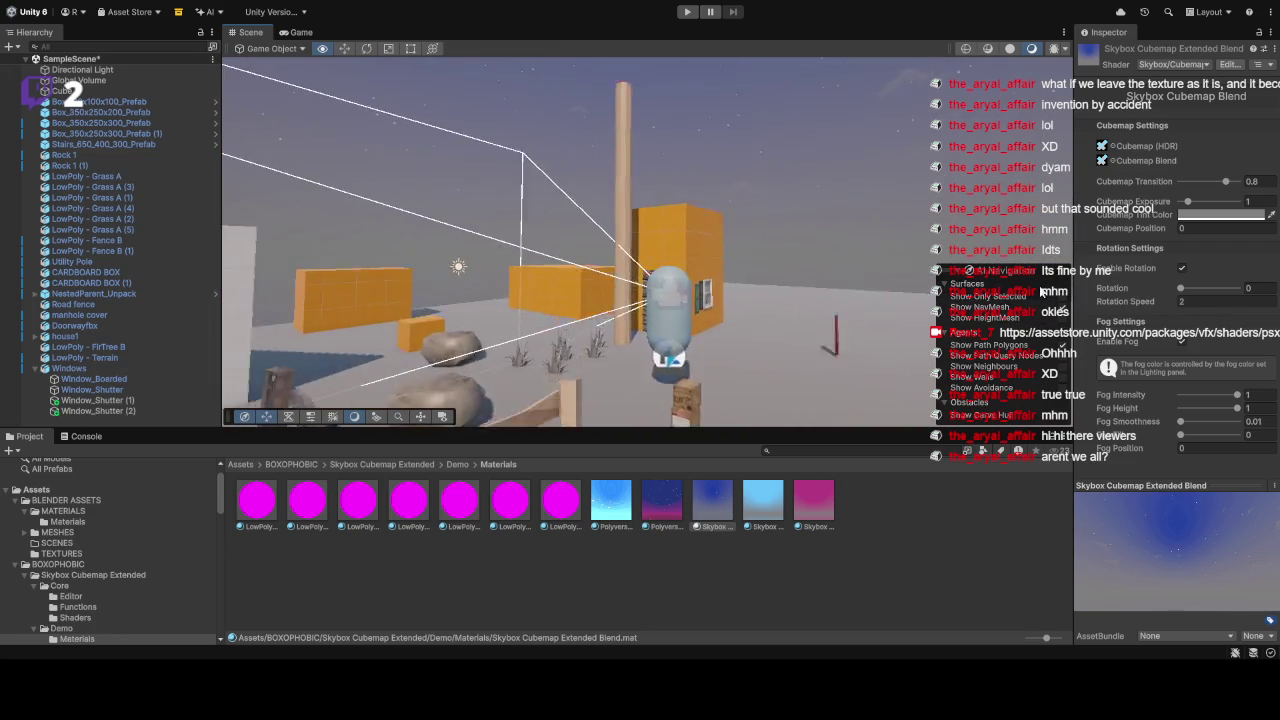
drag(983, 307, 848, 300)
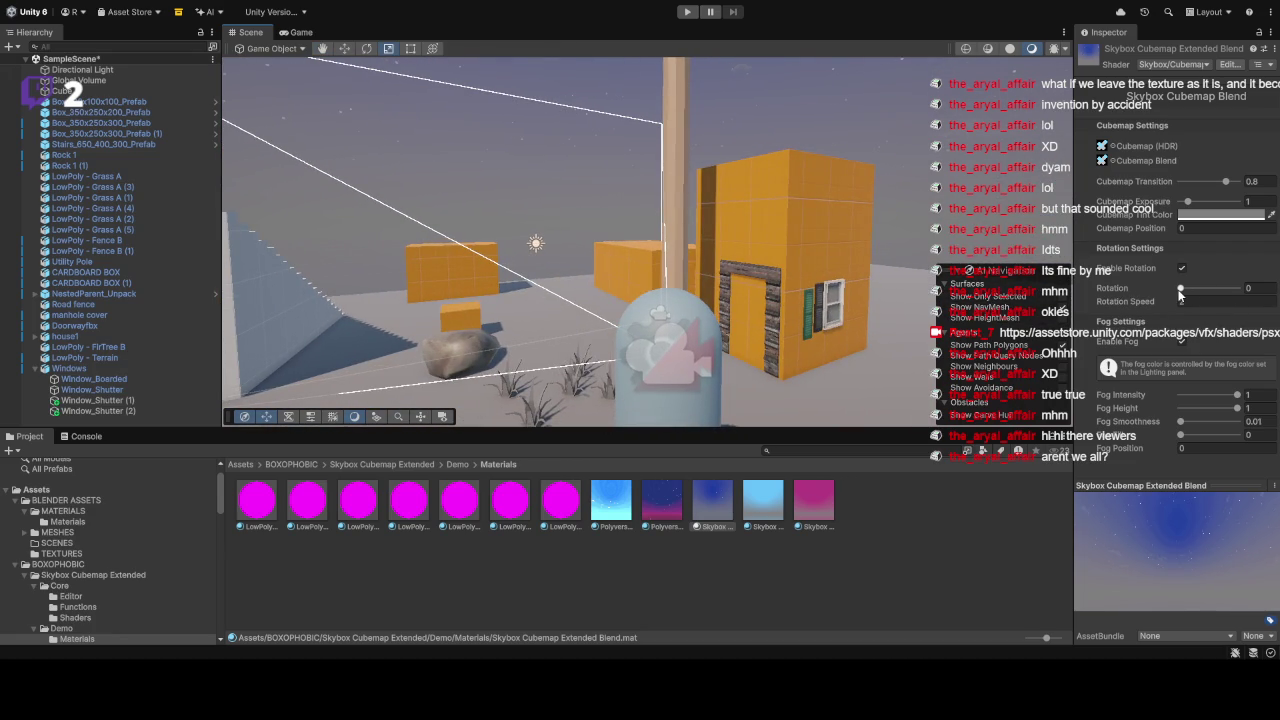
mouse_move(1237, 395)
mouse_down()
mouse_move(1188, 397)
mouse_move(1193, 414)
mouse_up()
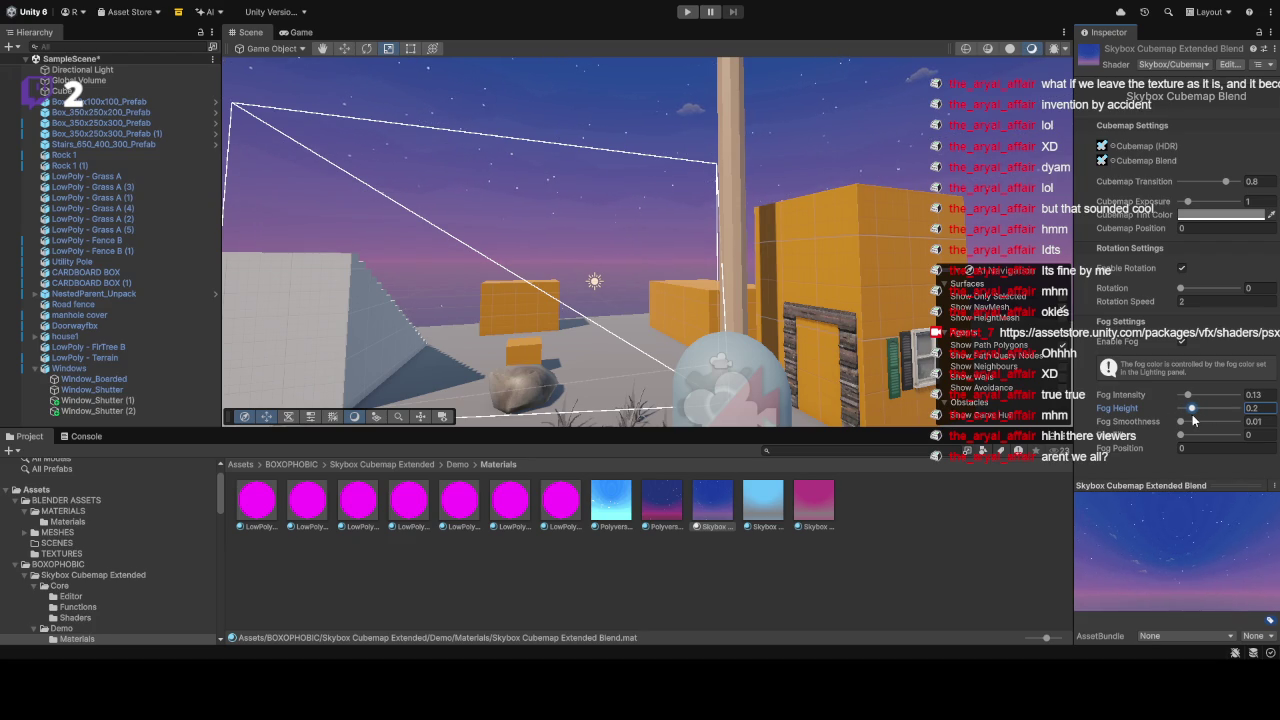
click(1201, 420)
mouse_move(1219, 416)
mouse_down()
mouse_move(1241, 425)
mouse_move(1204, 420)
mouse_move(1210, 437)
mouse_move(1192, 437)
mouse_up()
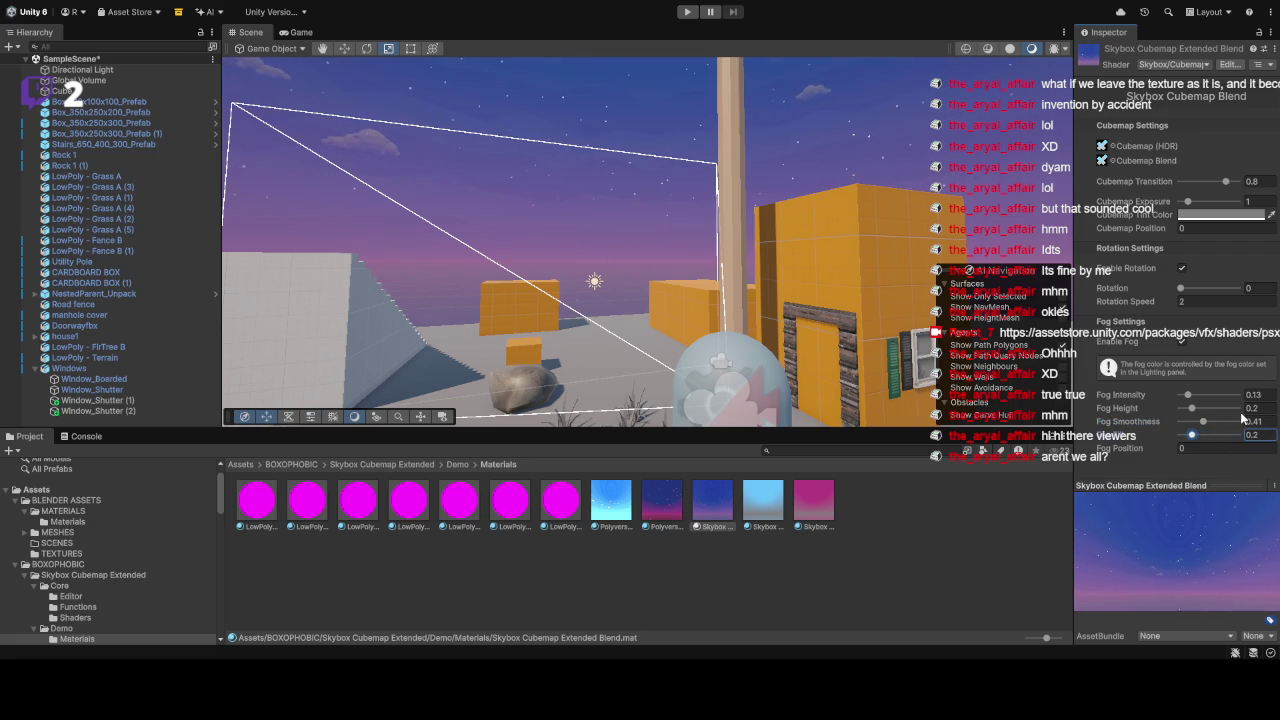
Step: Set Fog Position to 2 and Rotation Speed to 2, then deselect the material
click(1192, 448)
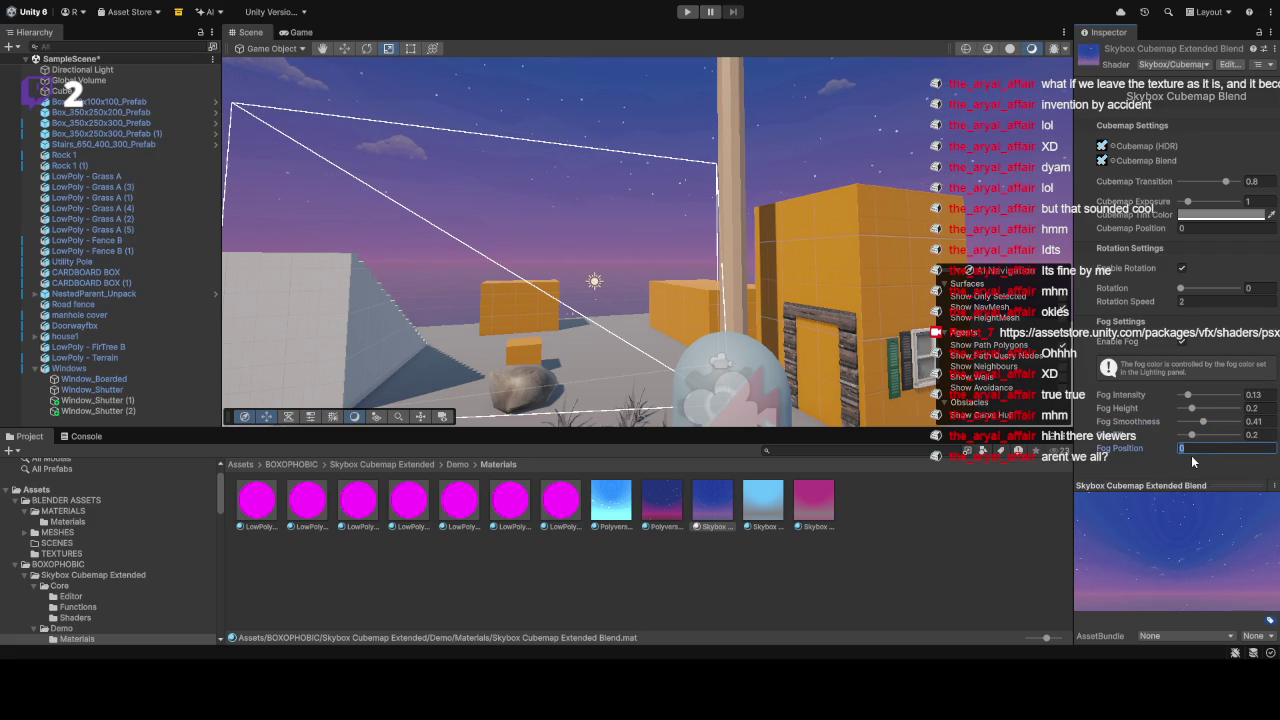
text(2)
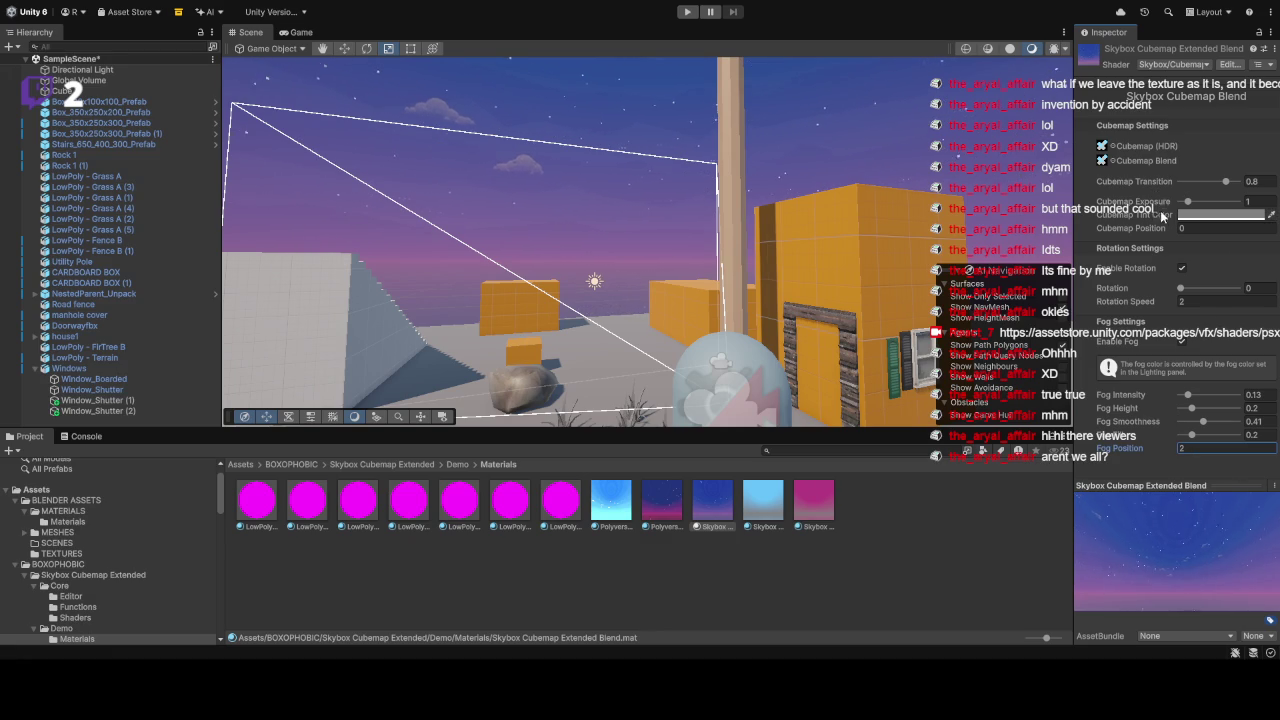
click(1184, 302)
text(1)
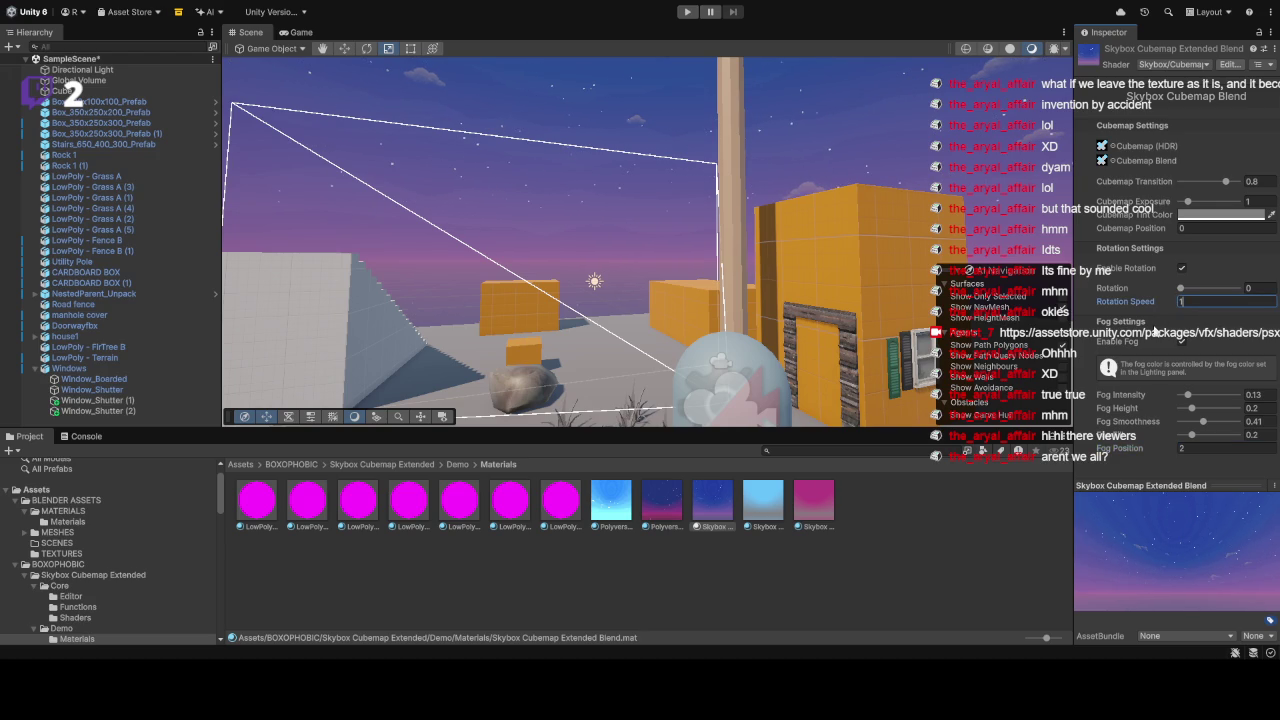
double_click(1188, 300)
text(2)
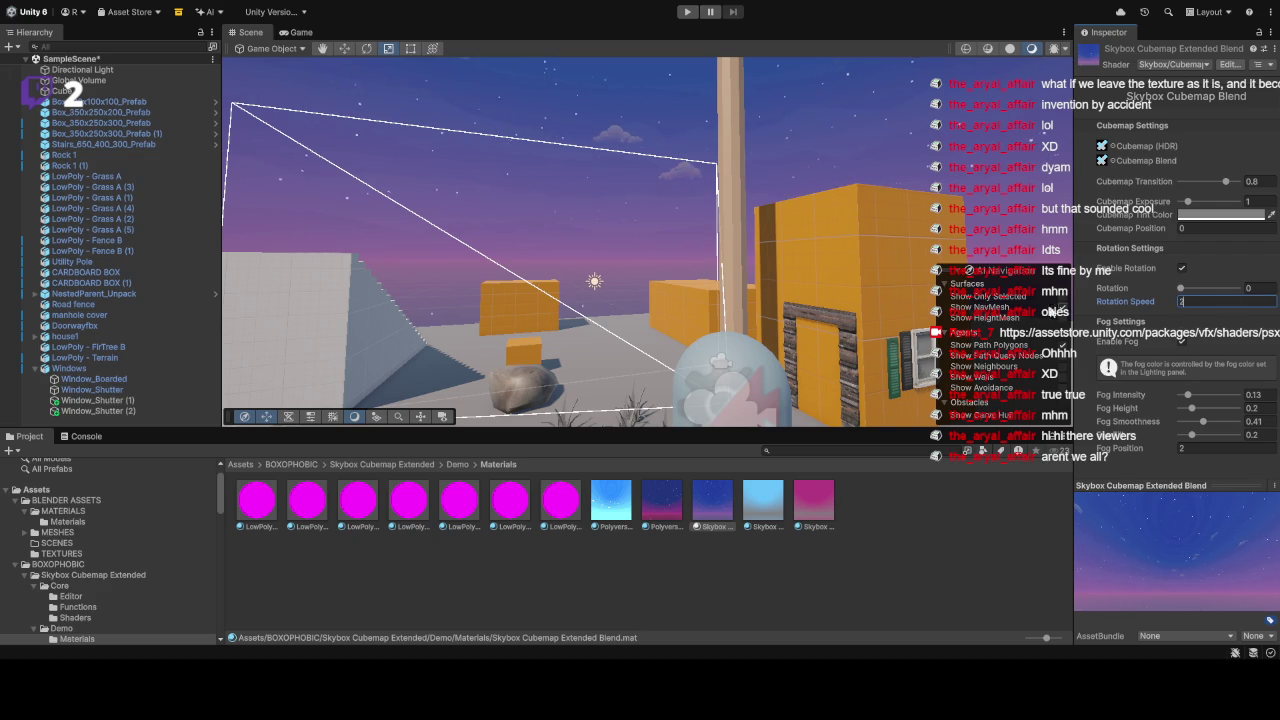
click(964, 179)
mouse_move(964, 179)
mouse_down()
mouse_move(853, 126)
mouse_move(234, 240)
mouse_up()
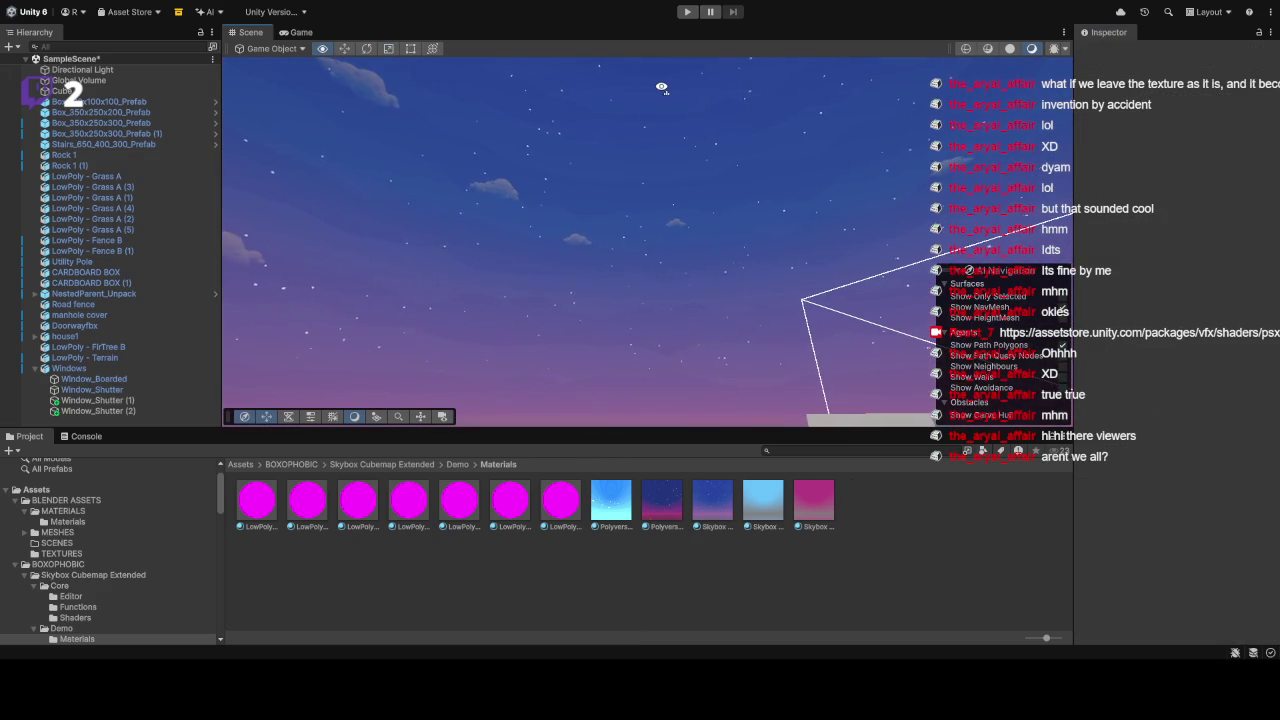
Step: Select the Blend skybox material and raise its Cubemap Exposure to 1.56
click(792, 500)
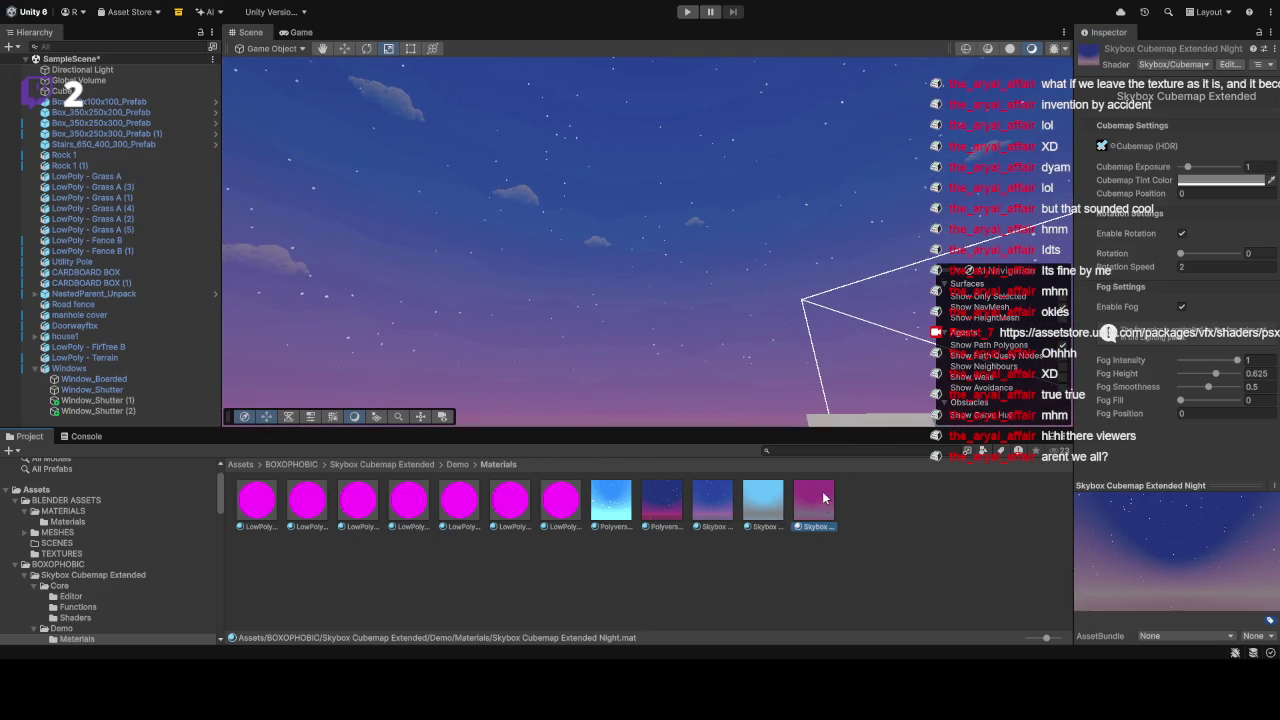
click(714, 503)
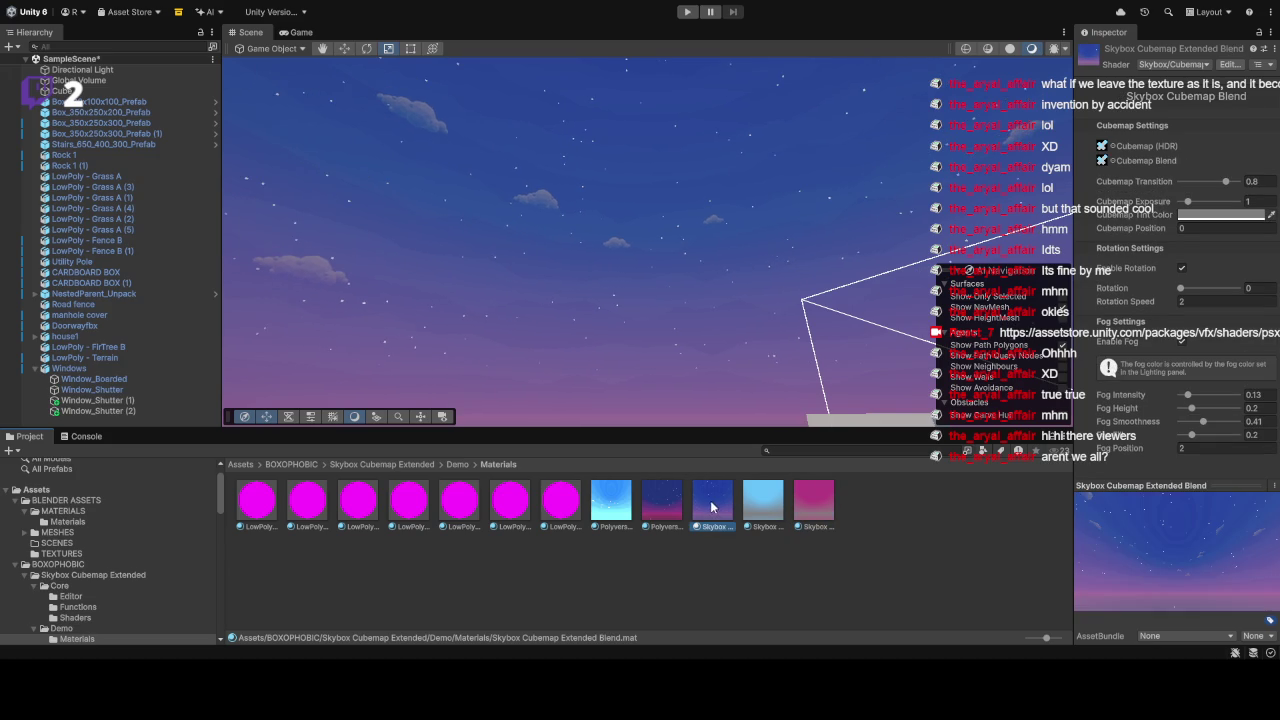
drag(697, 268, 1121, 246)
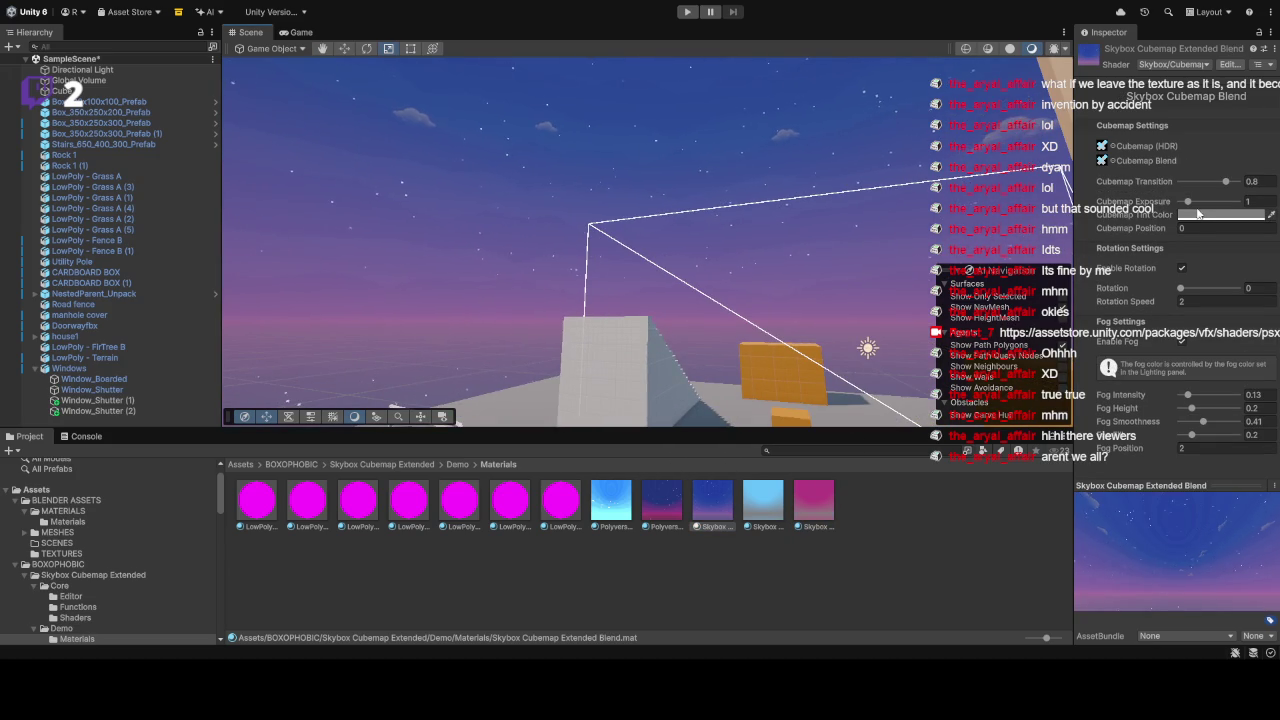
drag(1189, 206, 1190, 214)
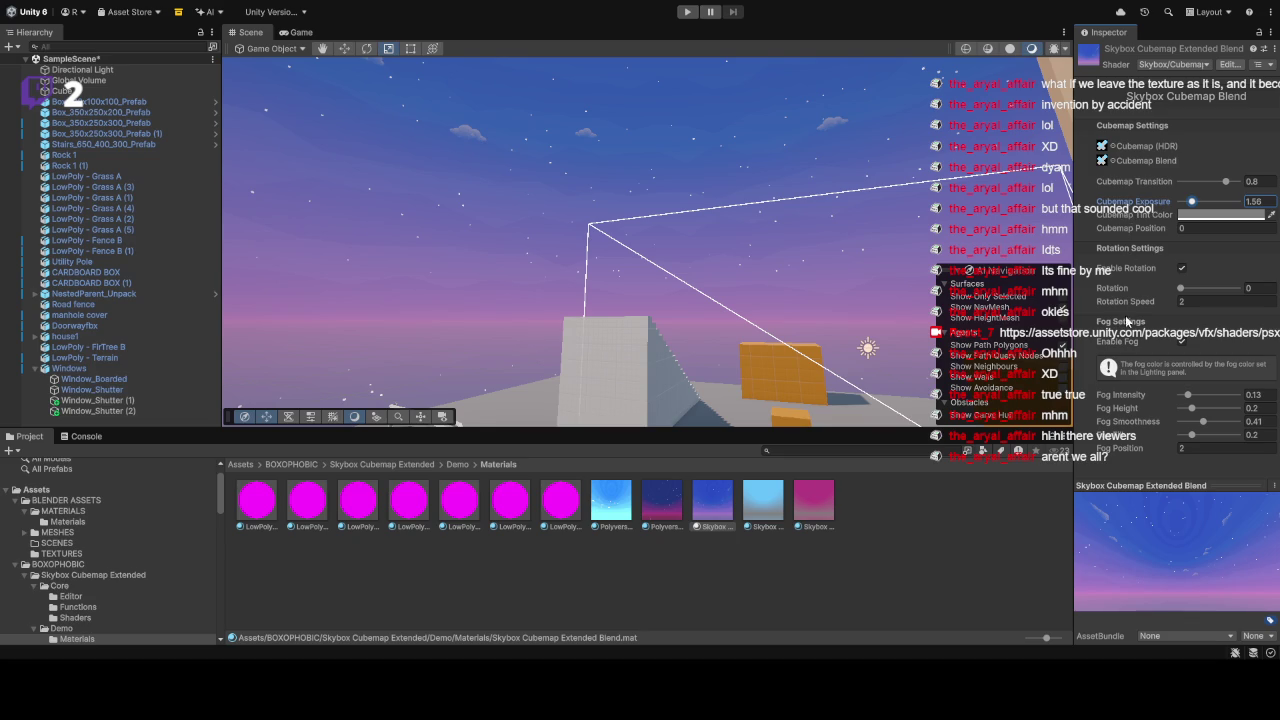
click(1125, 312)
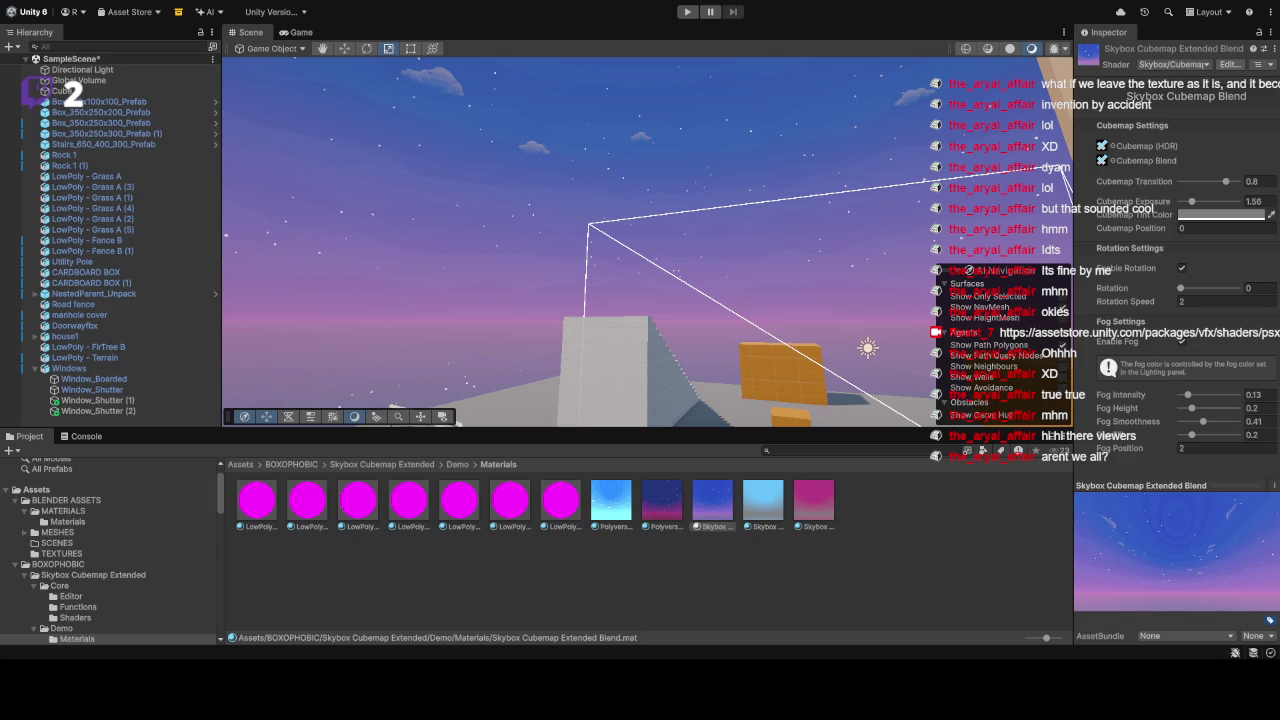
mouse_move(844, 160)
mouse_down()
mouse_move(872, 220)
mouse_move(858, 210)
mouse_up()
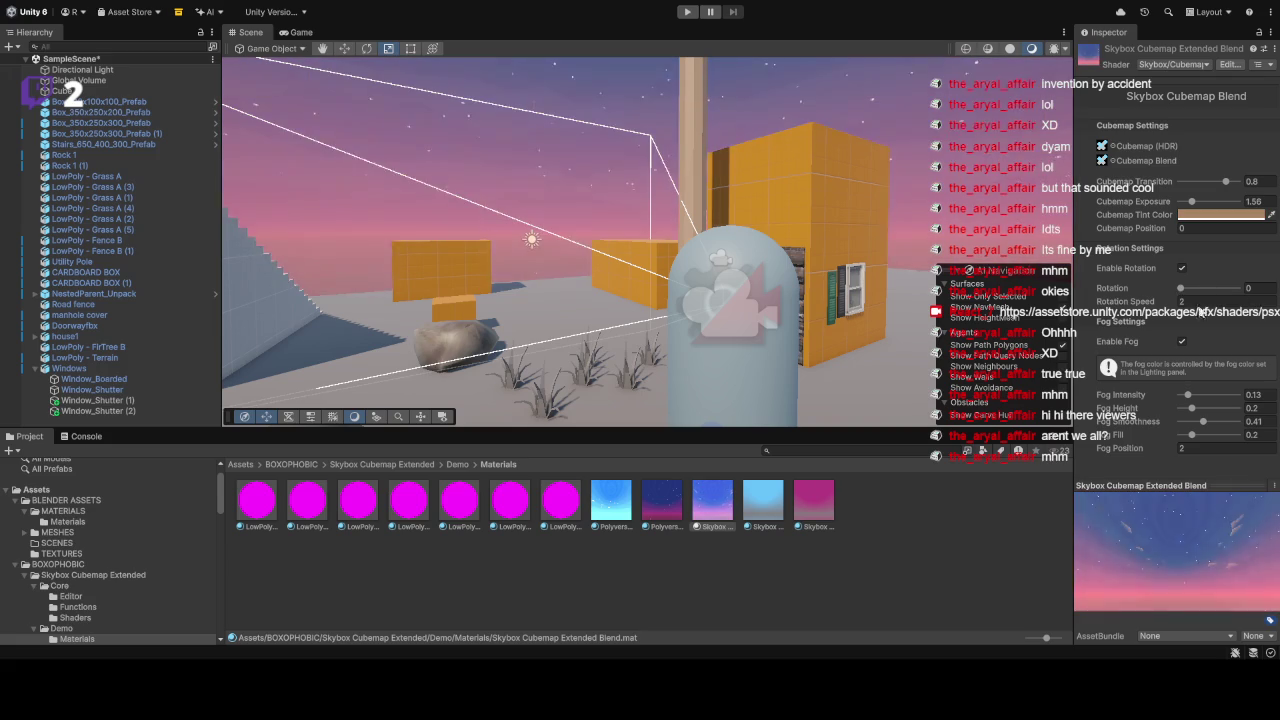
Step: Lower Cubemap Transition to 0.68 and Fog Intensity to 0.07 on the Blend skybox
mouse_move(900, 180)
mouse_down()
mouse_move(866, 125)
mouse_move(884, 207)
mouse_up()
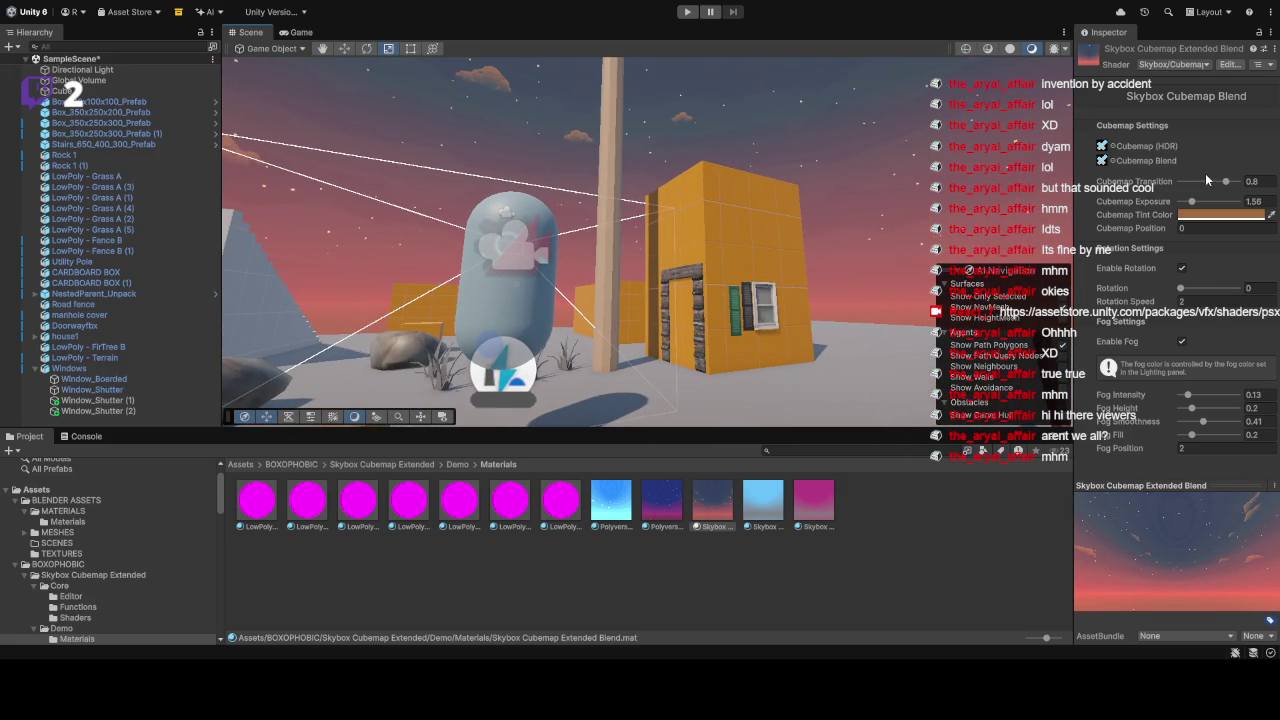
mouse_move(1222, 185)
mouse_down()
mouse_move(1181, 189)
mouse_move(1221, 193)
mouse_up()
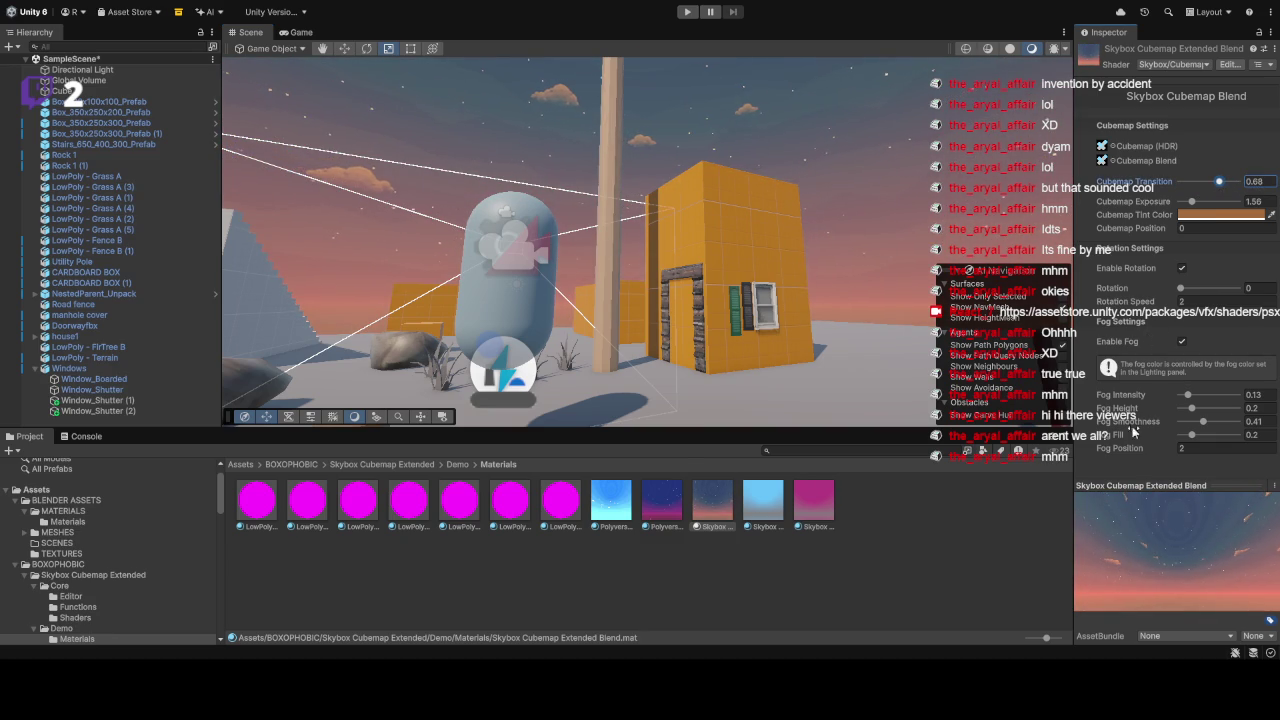
mouse_move(678, 300)
mouse_down()
mouse_move(794, 226)
mouse_move(840, 240)
mouse_up()
mouse_move(1191, 398)
mouse_down()
mouse_move(1176, 410)
mouse_move(1187, 414)
mouse_up()
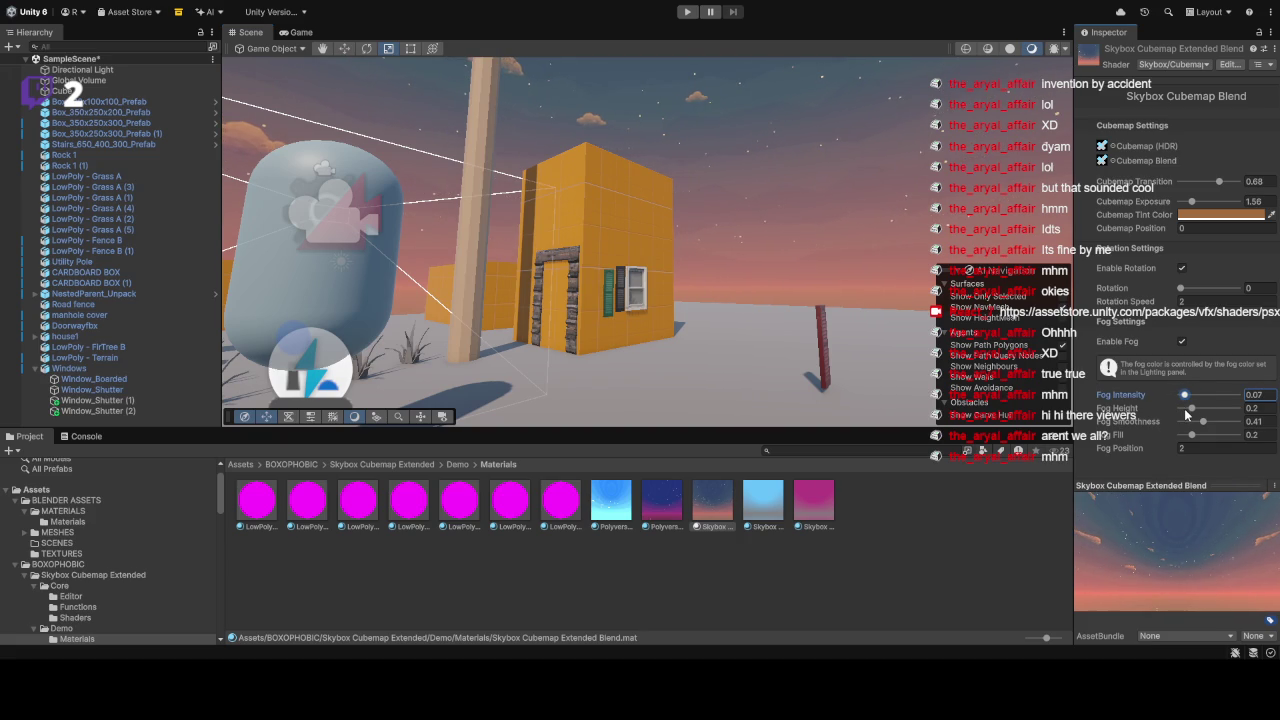
mouse_move(860, 117)
mouse_down()
mouse_move(565, 80)
mouse_move(936, 157)
mouse_move(1193, 430)
mouse_move(1188, 420)
mouse_up()
mouse_move(560, 220)
mouse_down()
mouse_move(599, 203)
mouse_move(812, 214)
mouse_move(655, 174)
mouse_move(816, 280)
mouse_move(836, 231)
mouse_move(880, 250)
mouse_up()
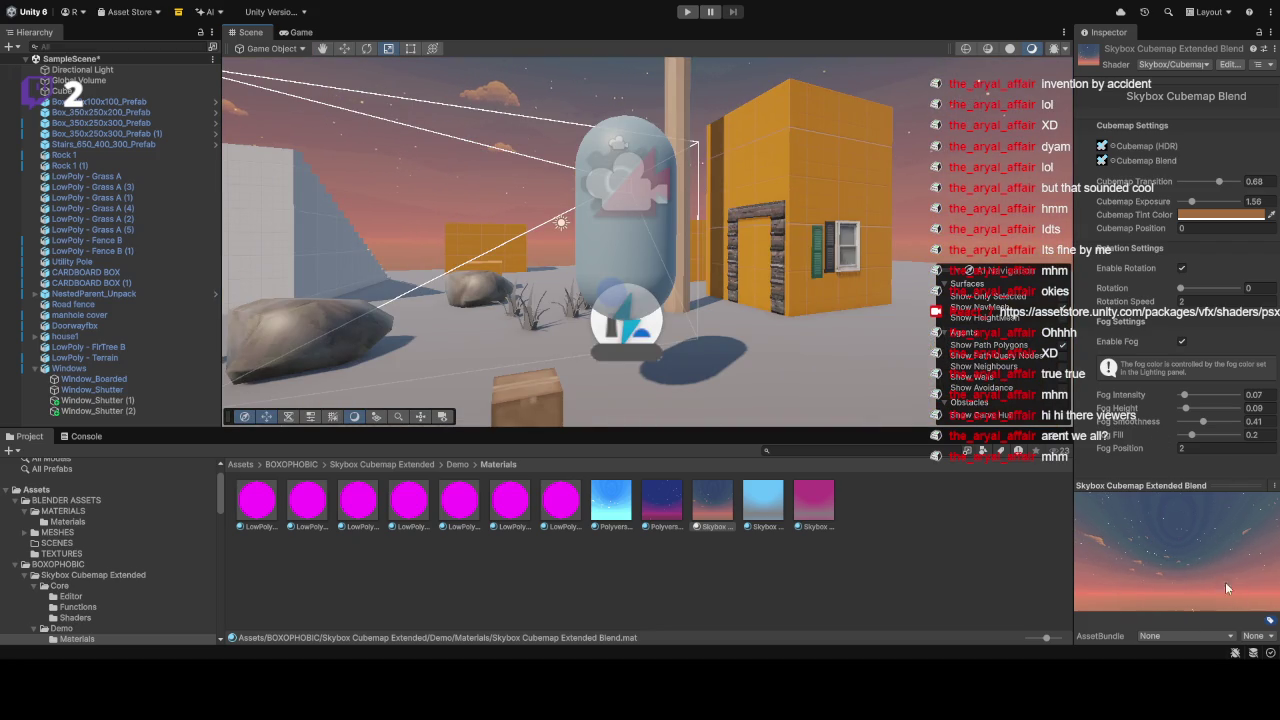
Step: Keep skybox Rotation at 0 and set Rotation Speed to 0.01, then survey the sky
drag(1181, 288, 1186, 292)
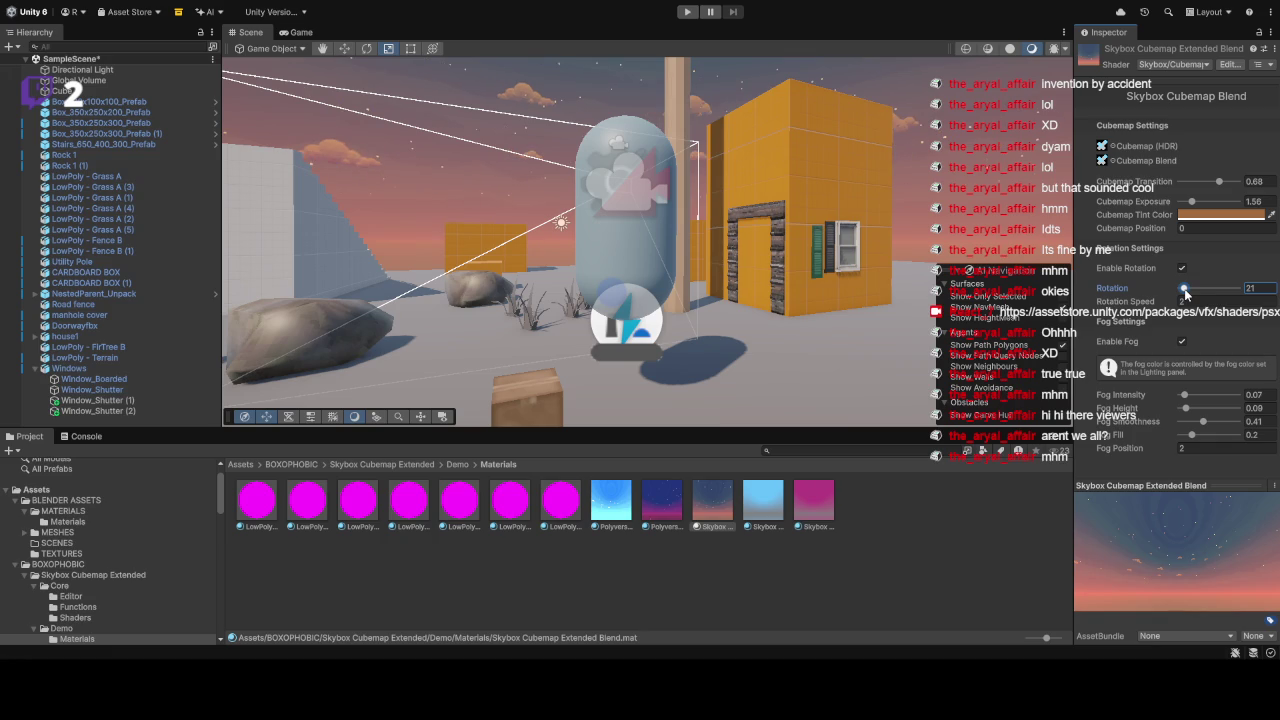
drag(1186, 292, 1181, 289)
key(Tab)
text(.01)
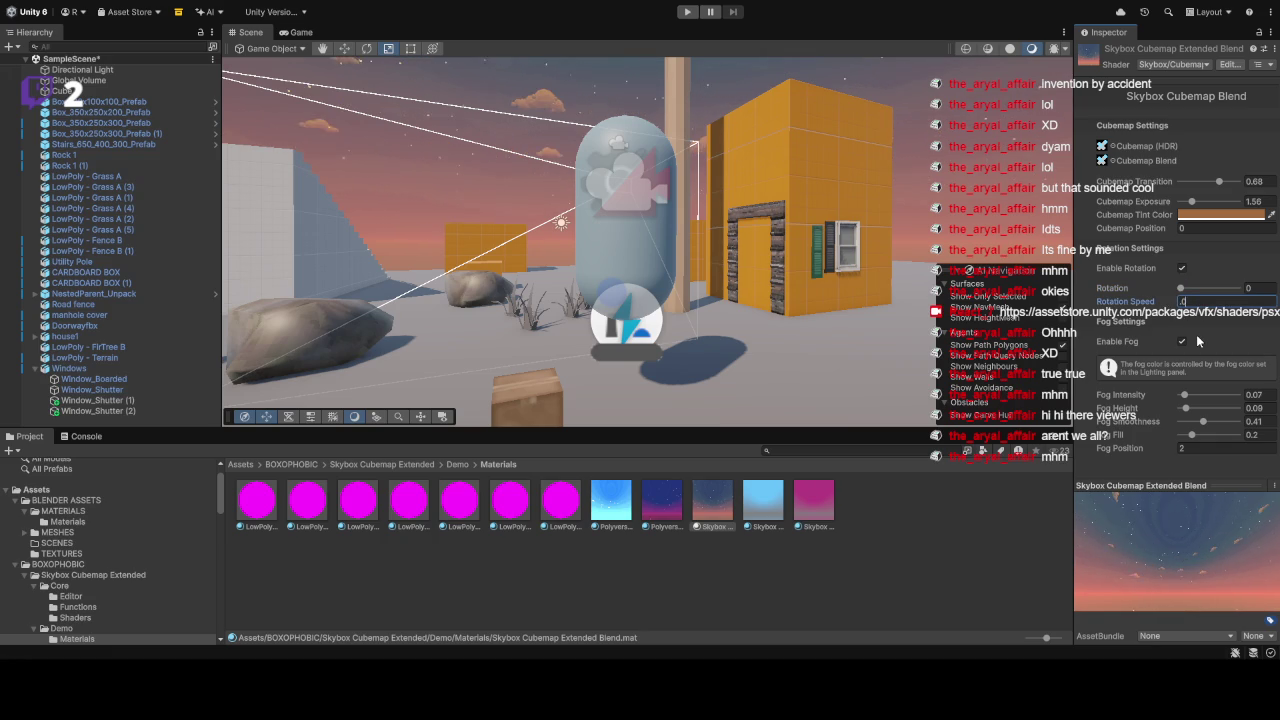
click(876, 182)
drag(820, 120, 752, 45)
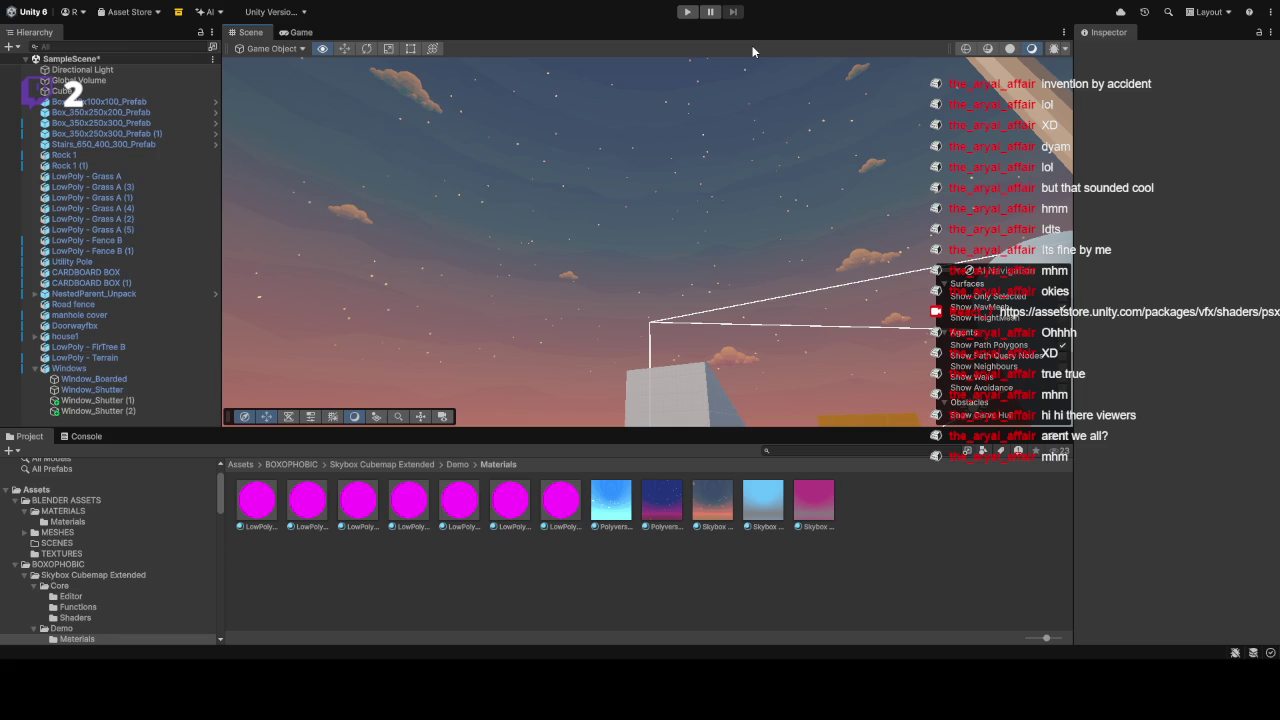
drag(752, 45, 555, 57)
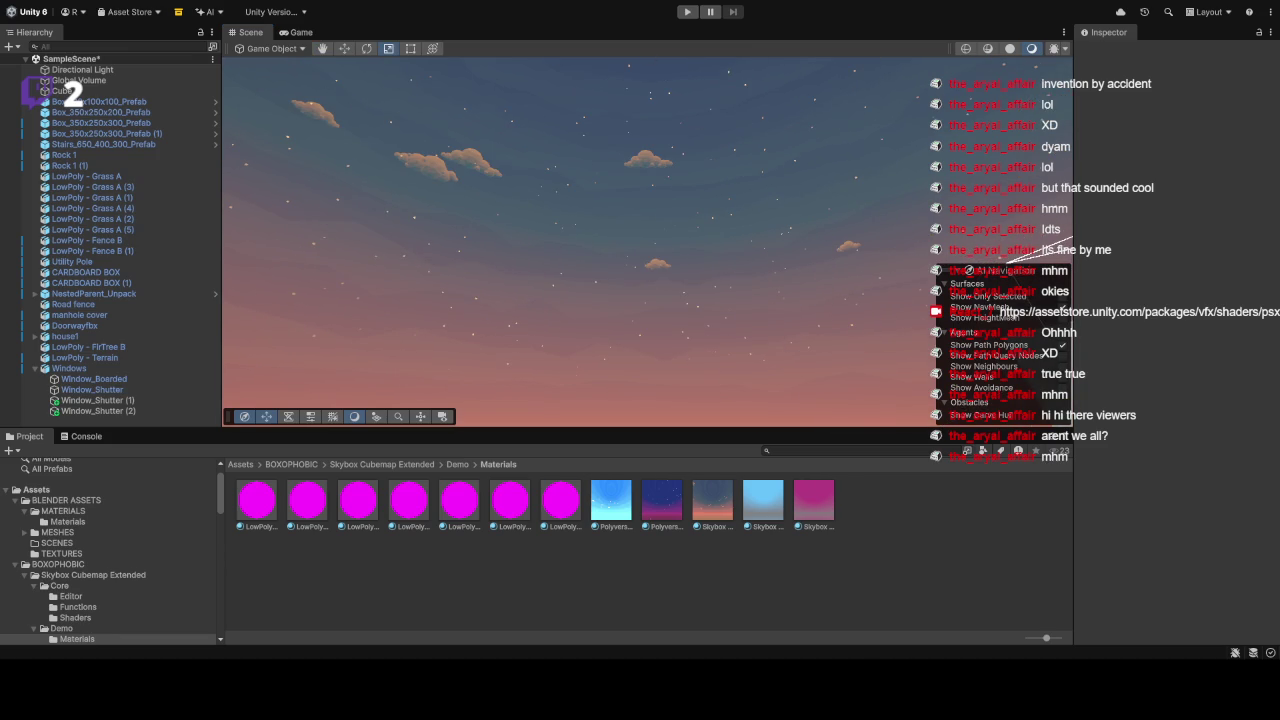
mouse_move(665, 335)
mouse_down()
mouse_move(820, 249)
mouse_move(1000, 330)
mouse_move(1139, 414)
mouse_move(1251, 413)
mouse_move(1118, 384)
mouse_move(1240, 414)
mouse_move(1188, 201)
mouse_move(1044, 293)
mouse_move(894, 277)
mouse_move(777, 362)
mouse_move(754, 449)
mouse_move(746, 333)
mouse_up()
click(719, 509)
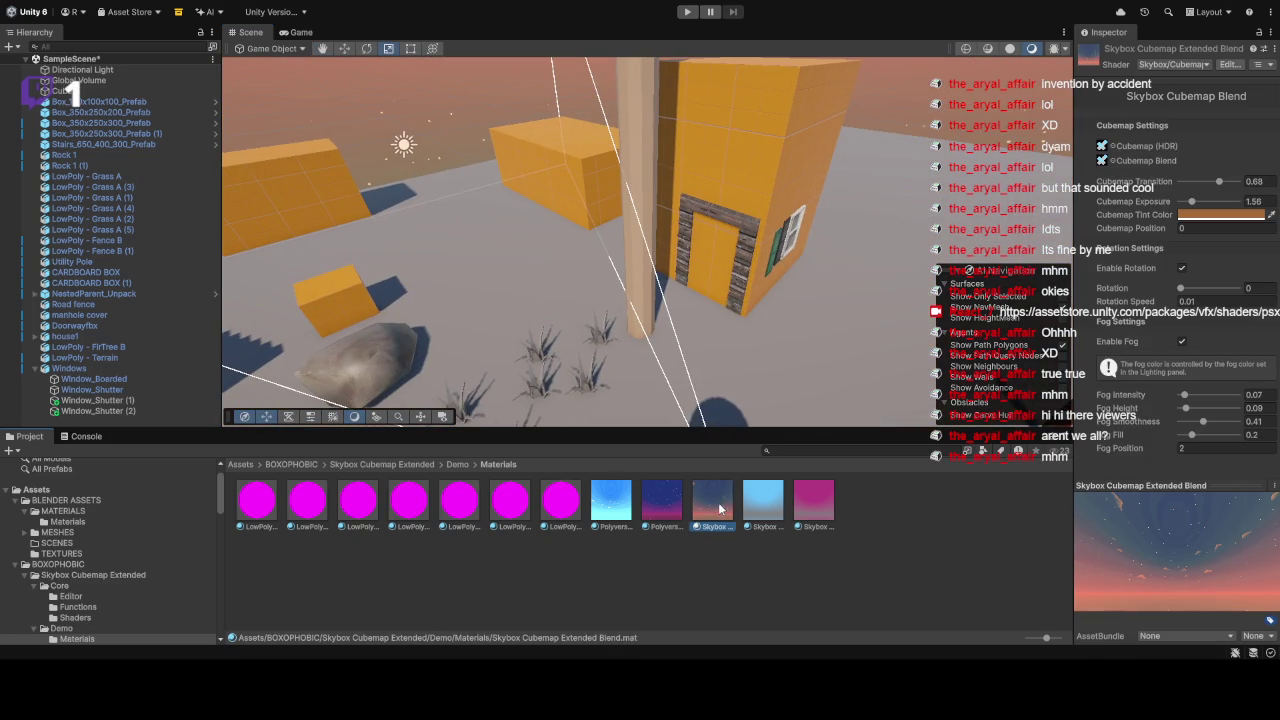
mouse_move(739, 271)
mouse_down()
mouse_move(737, 100)
mouse_move(1022, 128)
mouse_move(360, 170)
mouse_up()
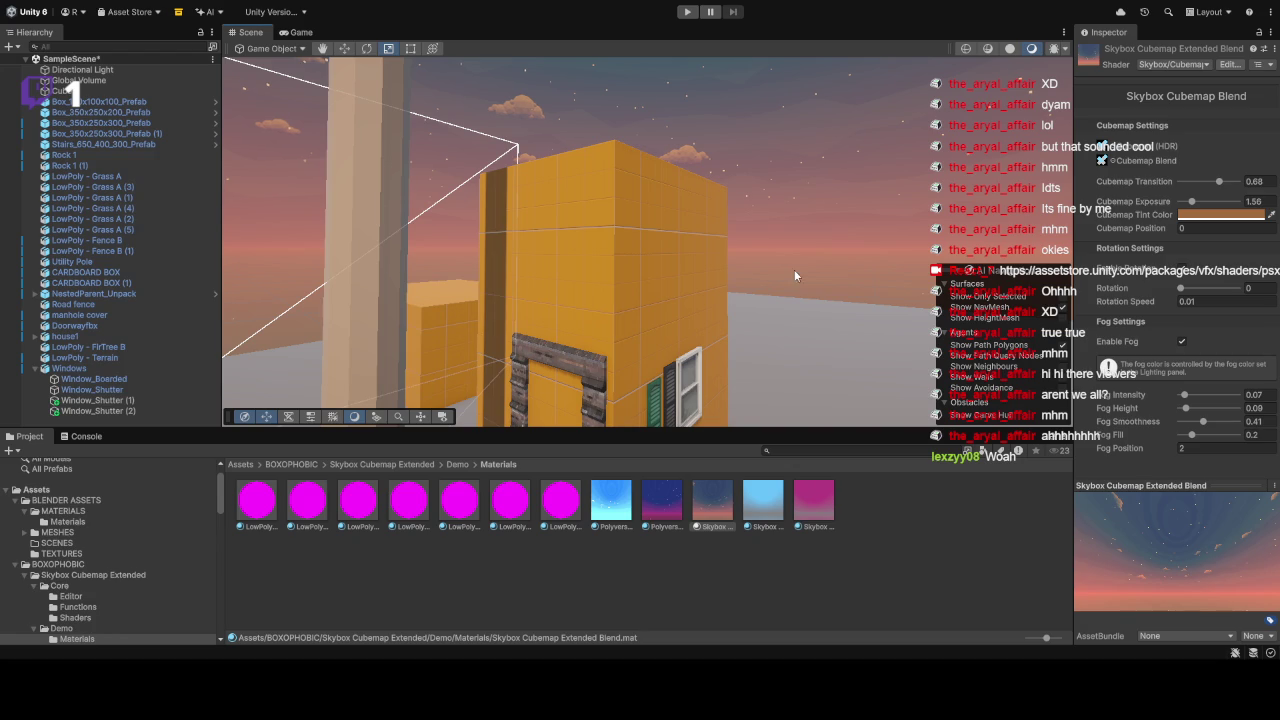
click(793, 276)
mouse_move(763, 240)
mouse_down()
mouse_move(645, 171)
mouse_move(502, 186)
mouse_move(500, 205)
mouse_up()
Step: Inspect the project materials, including LowPoly - Wood, LowPoly - Terrain and Polyverse Skies - Blue Sky
click(410, 505)
click(459, 505)
click(555, 510)
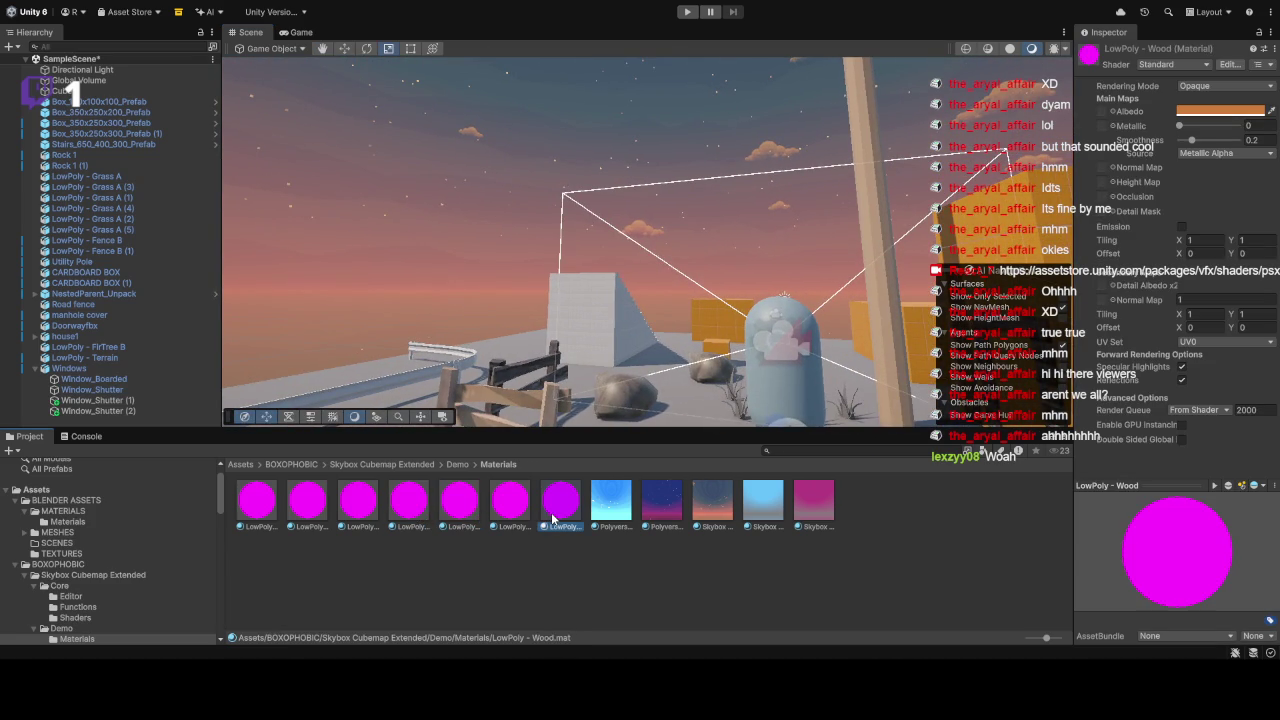
click(475, 505)
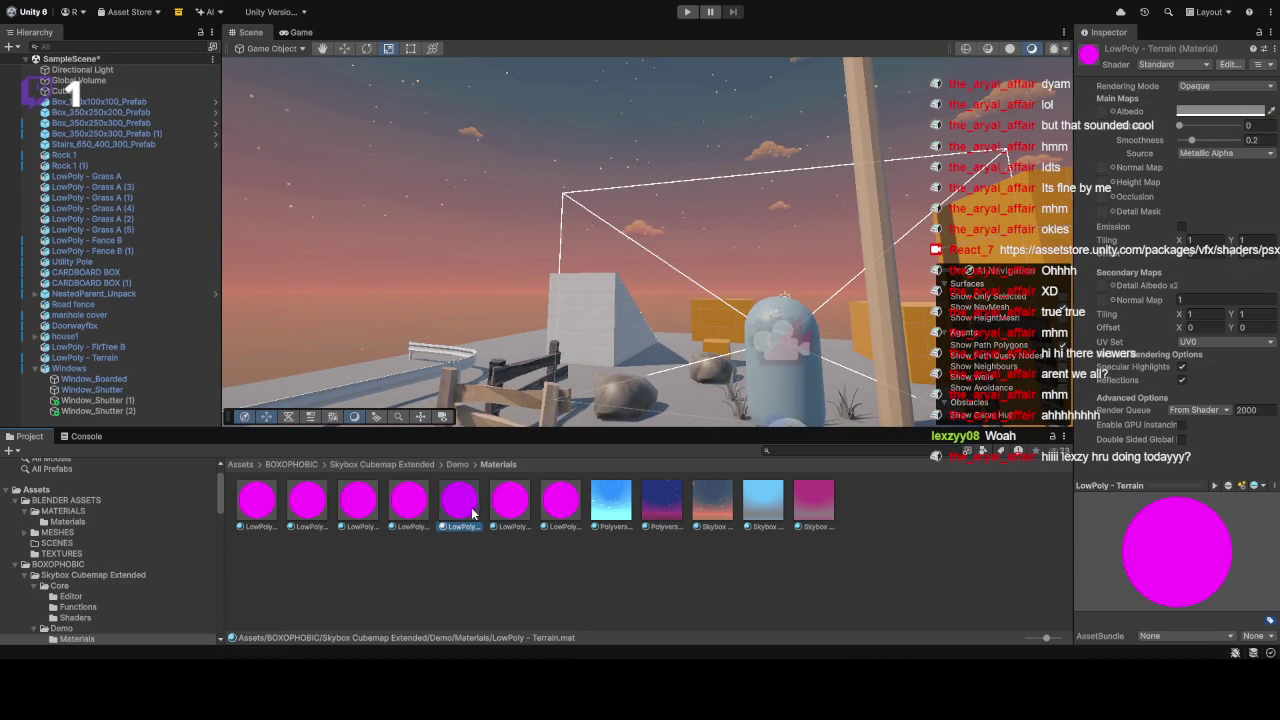
click(612, 508)
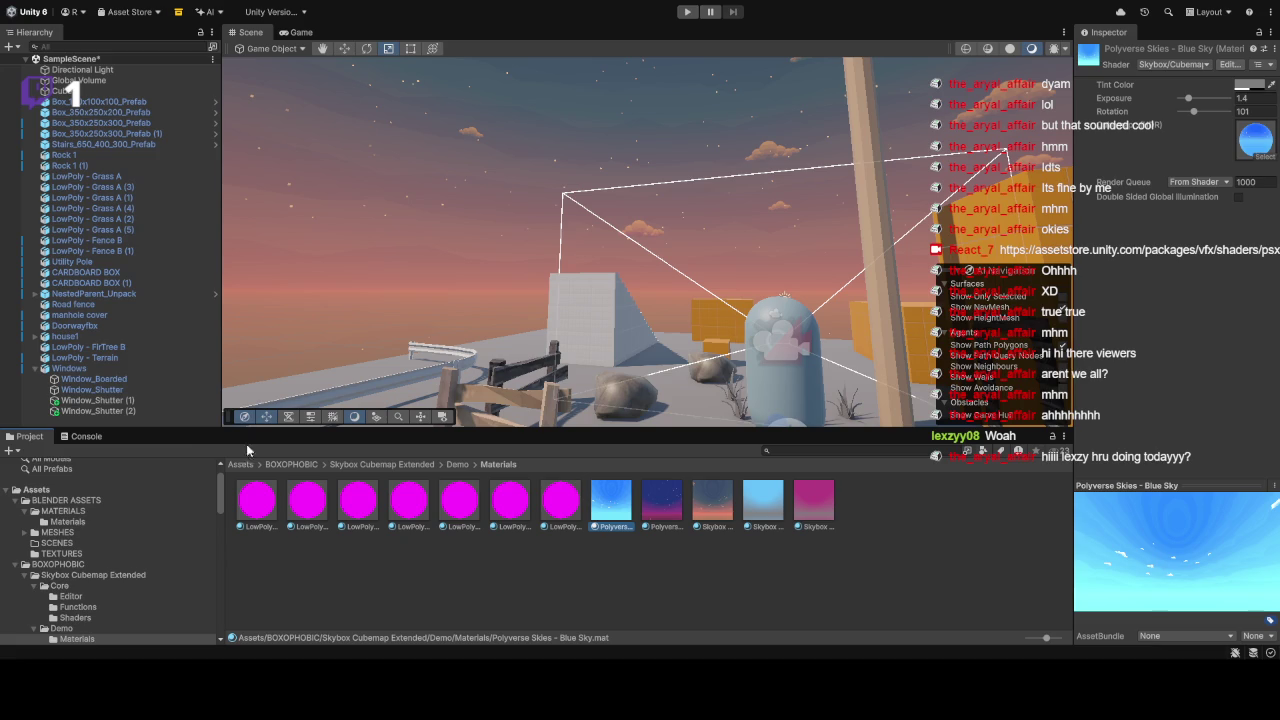
click(330, 500)
Step: Go to BOXOPHOBIC > Utils > Shaders and inspect the Channel Preview shader's PreviewTex map
click(288, 465)
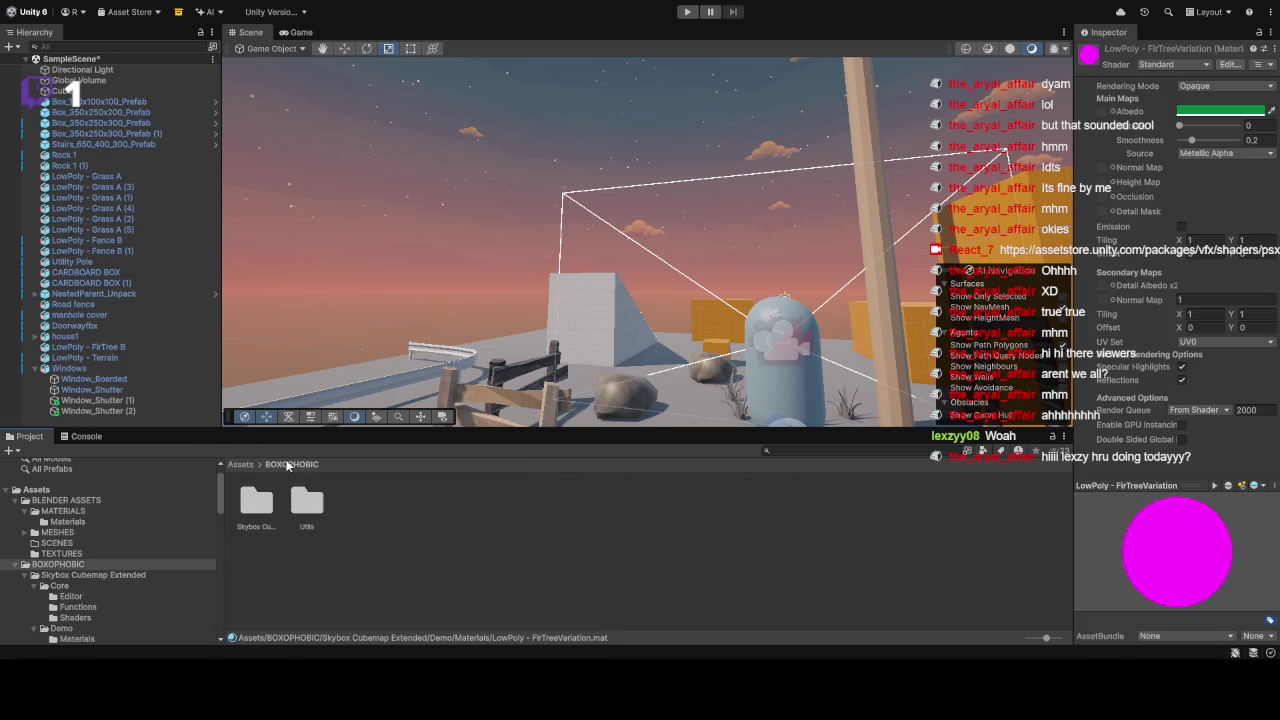
click(259, 505)
double_click(309, 500)
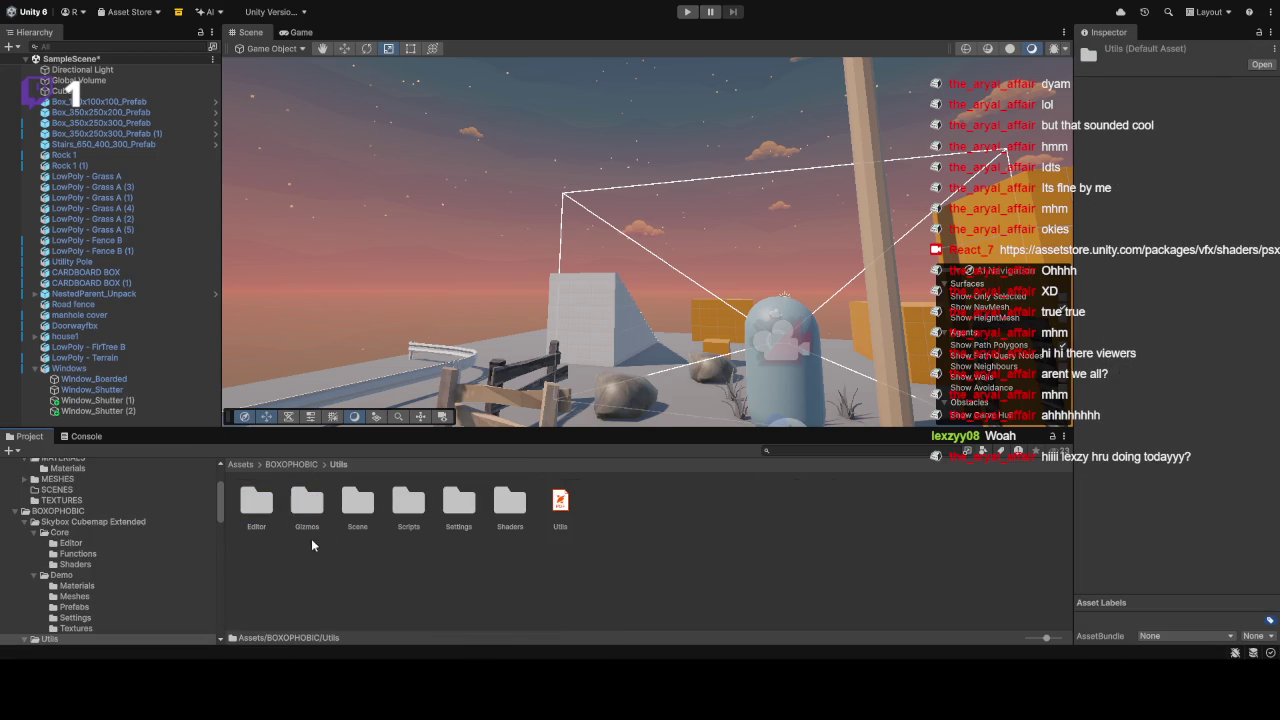
double_click(512, 520)
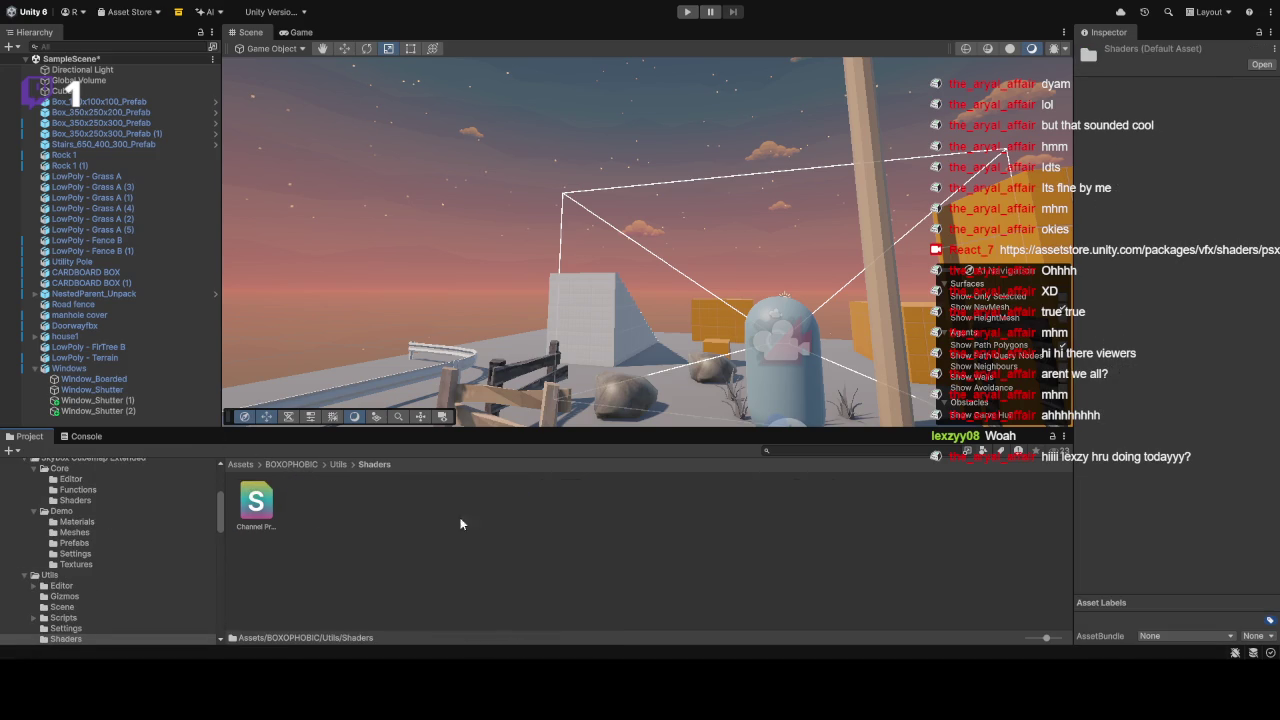
click(254, 510)
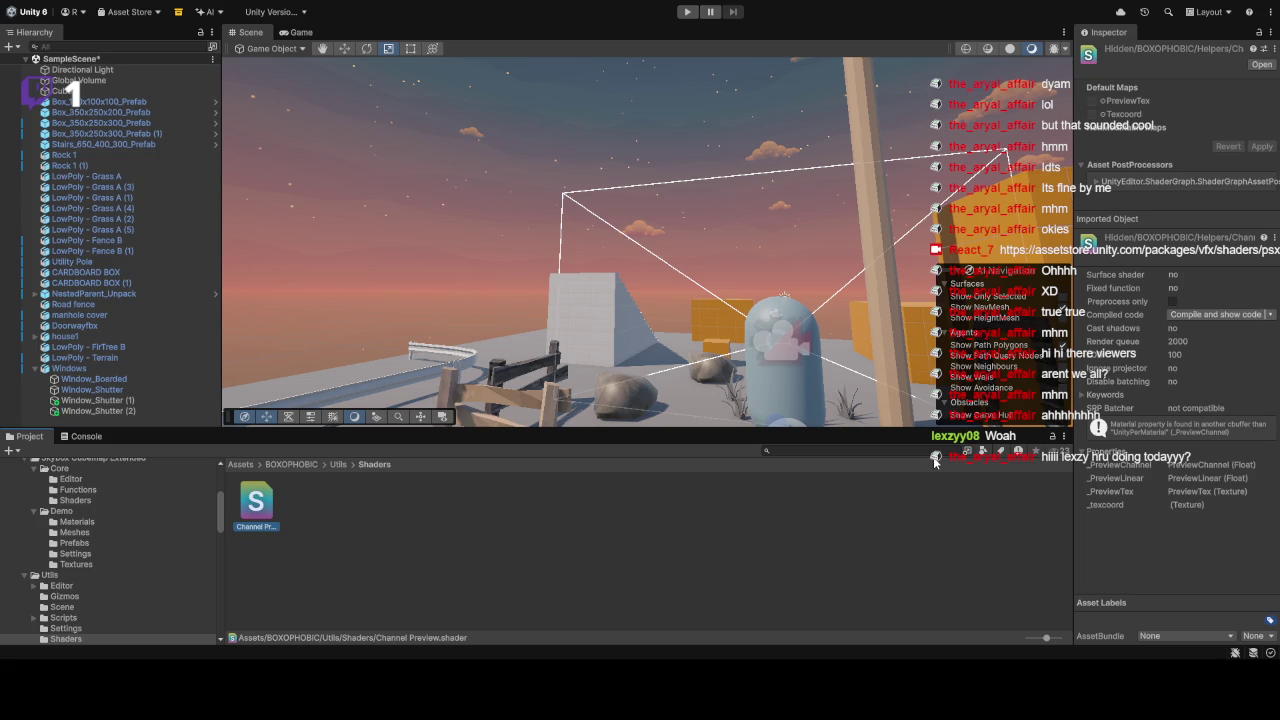
click(1094, 108)
Step: Fly the Scene camera close to the brick house wall and select the house1_windows mesh
click(741, 202)
mouse_move(741, 202)
mouse_down()
mouse_move(929, 314)
mouse_move(857, 286)
mouse_up()
click(830, 292)
mouse_move(771, 223)
mouse_down()
mouse_move(802, 211)
mouse_move(763, 240)
mouse_move(792, 229)
mouse_up()
mouse_move(1143, 259)
mouse_down()
mouse_move(1015, 148)
mouse_move(1265, 268)
mouse_move(943, 224)
mouse_move(567, 305)
mouse_move(657, 266)
mouse_up()
click(659, 268)
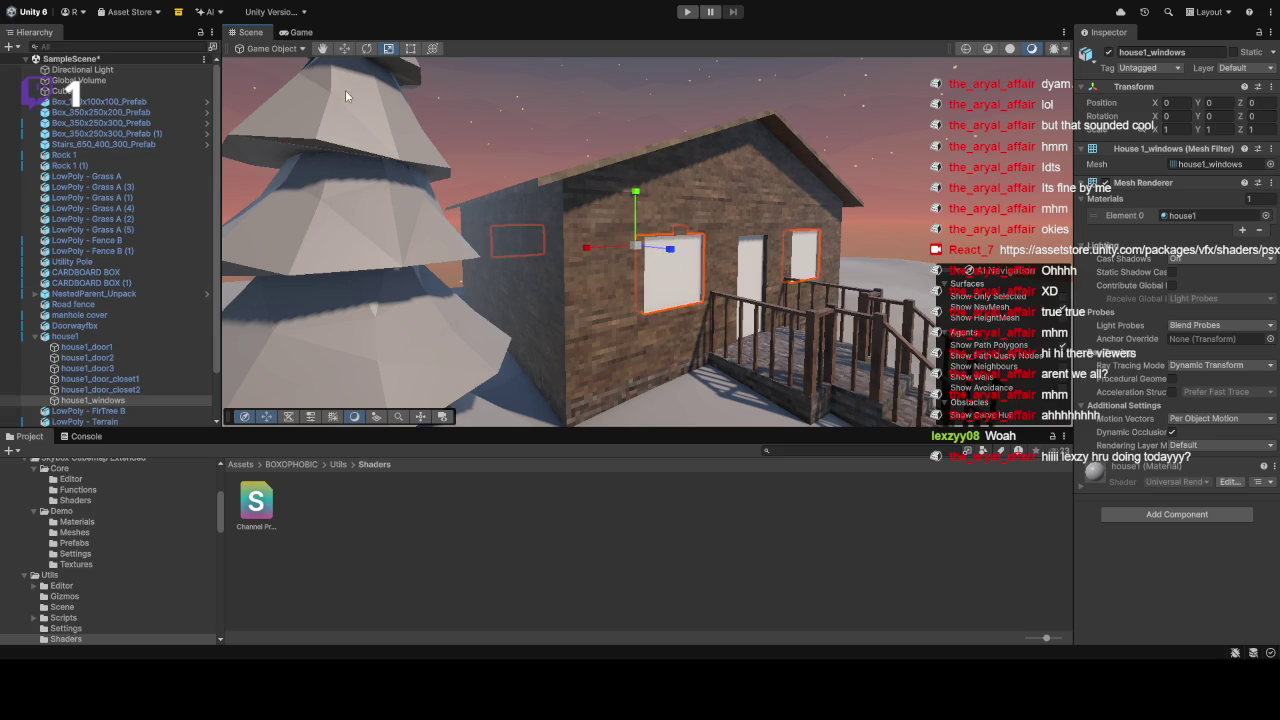
Step: Delete the house1_windows mesh and fly in and out of the house to look inside
key(Delete)
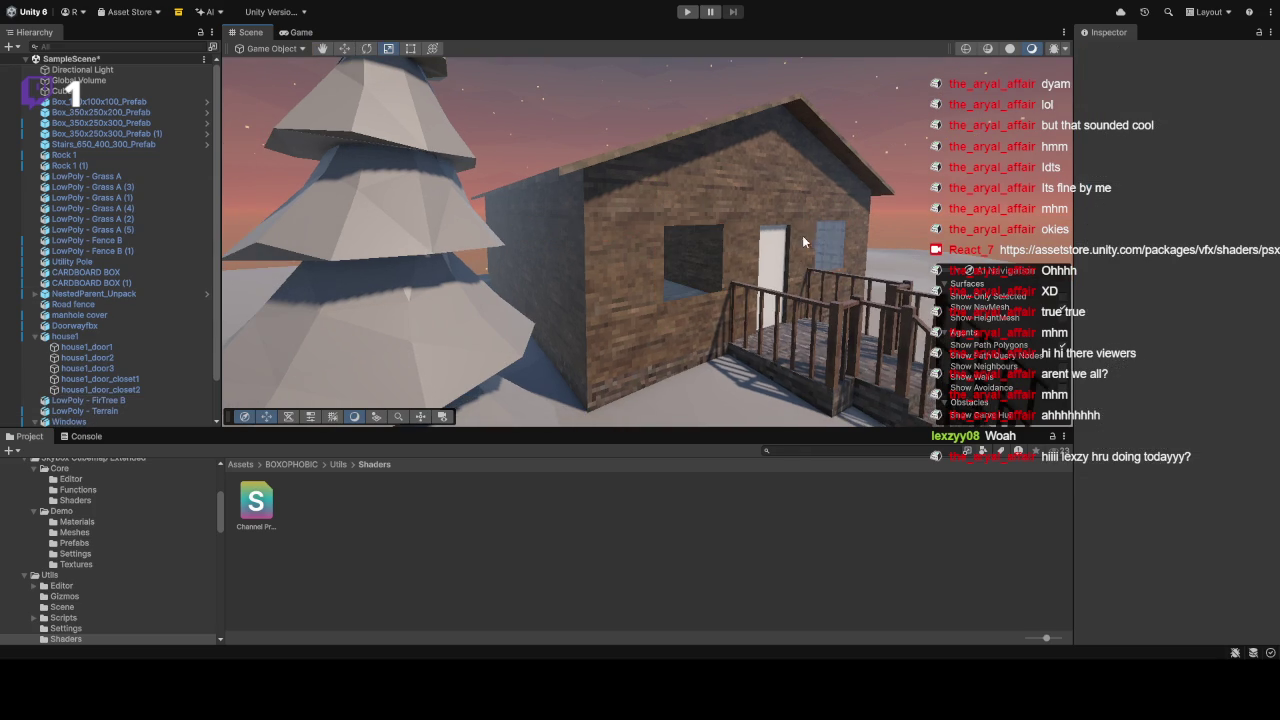
key(w)
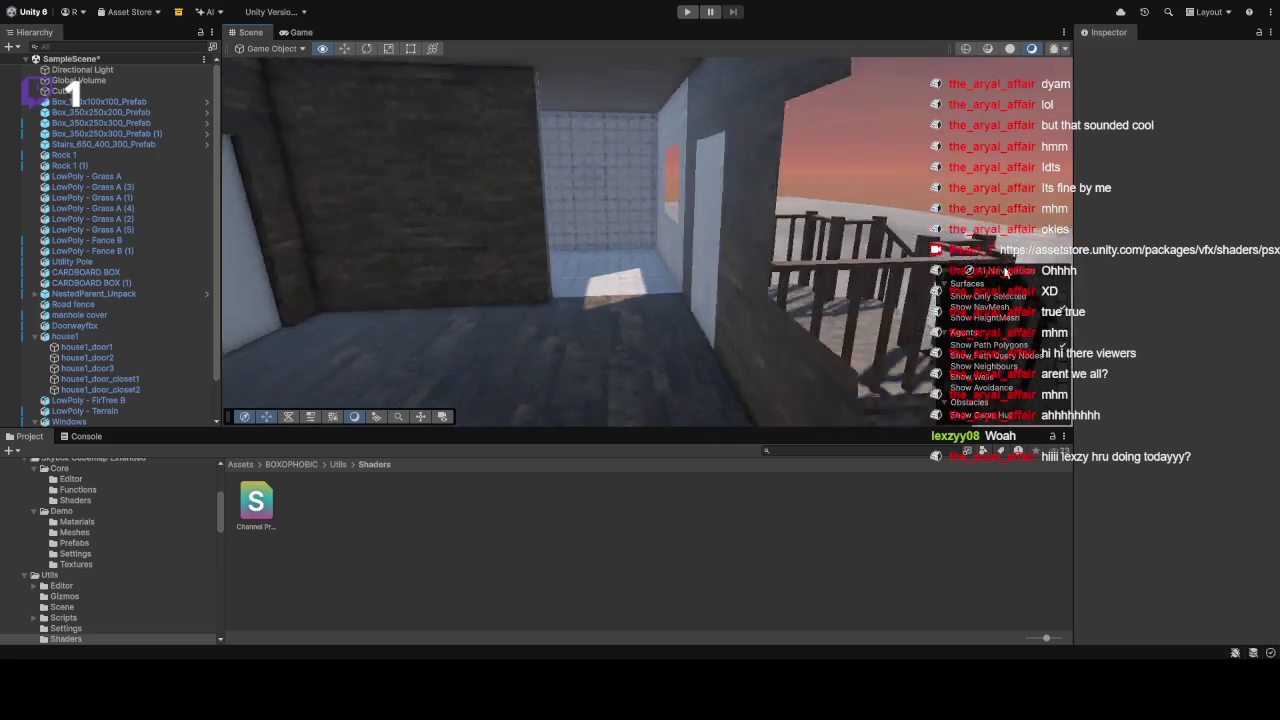
key(s)
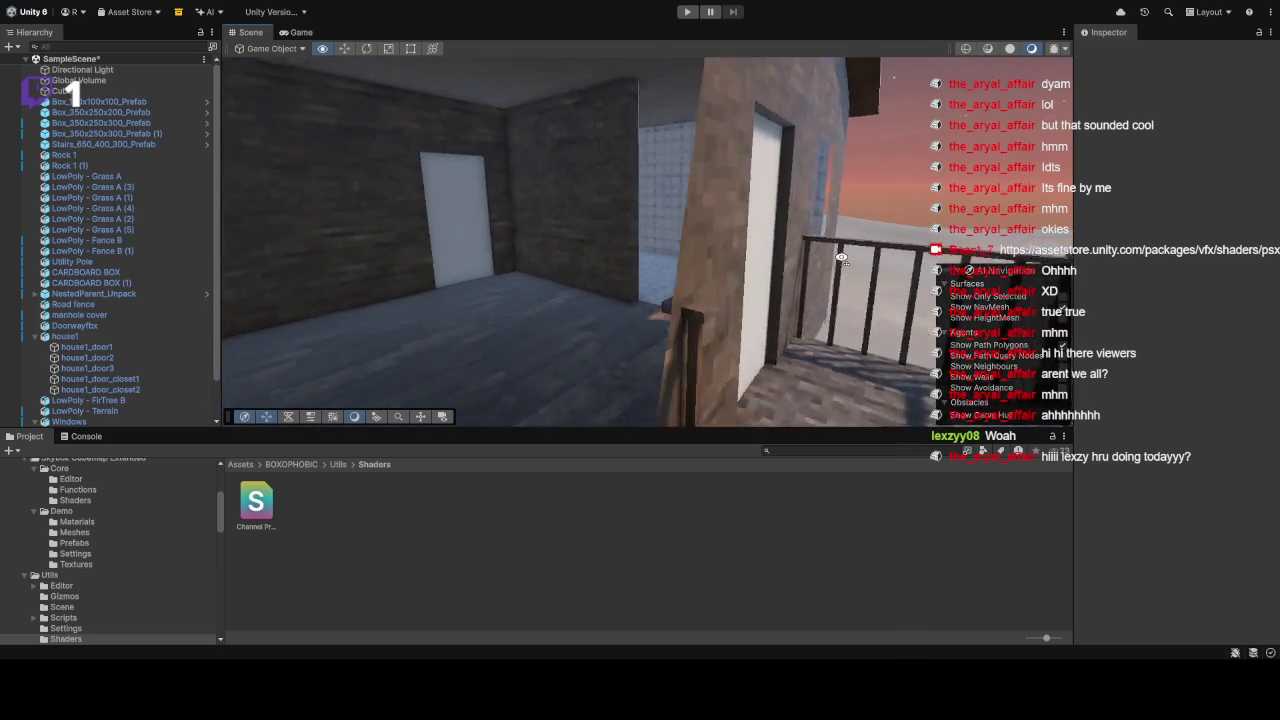
key(w)
click(667, 240)
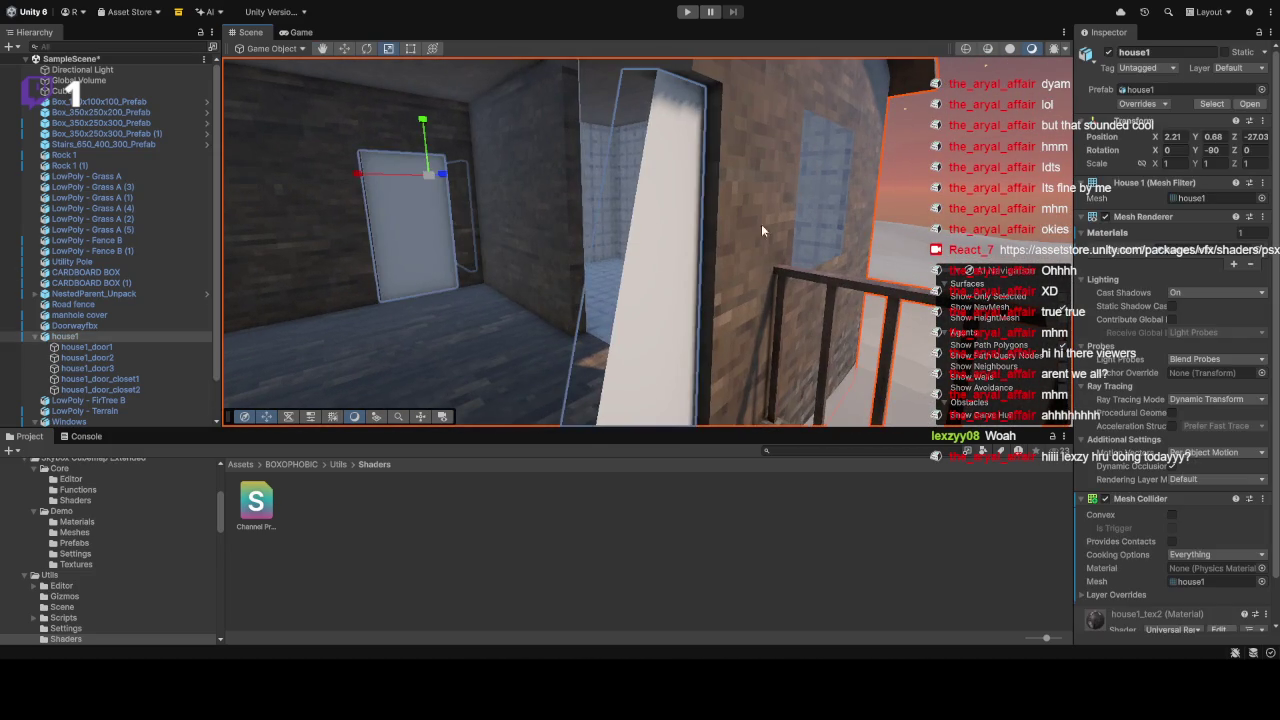
key(w)
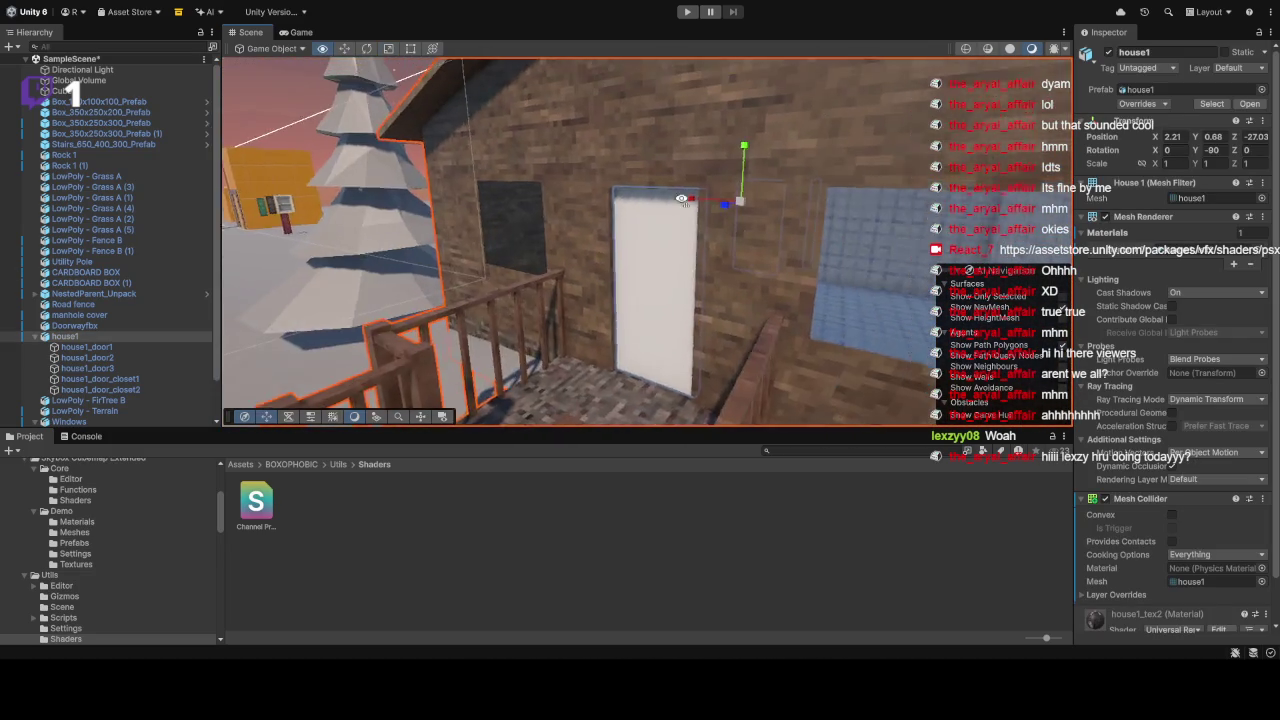
key(s)
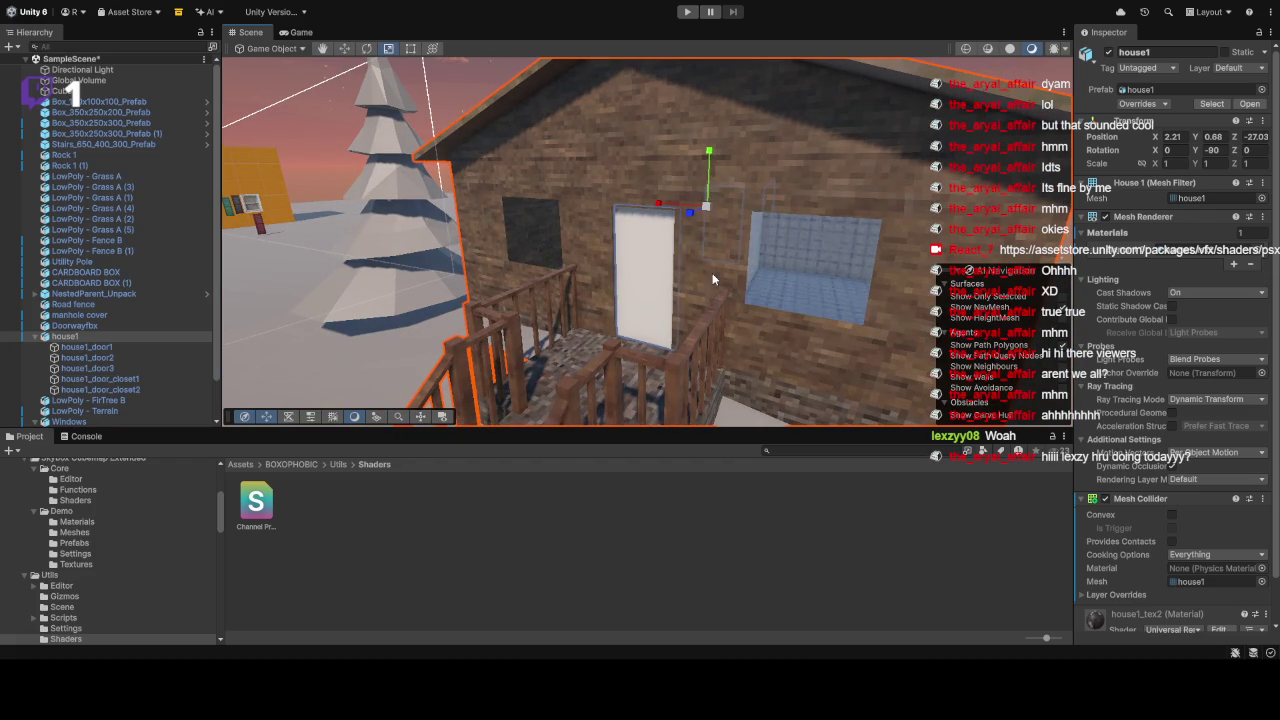
key(ctrl+2)
key(ctrl+1)
Step: Delete the white front door and the inner house1_door2, then check the empty doorway
click(655, 258)
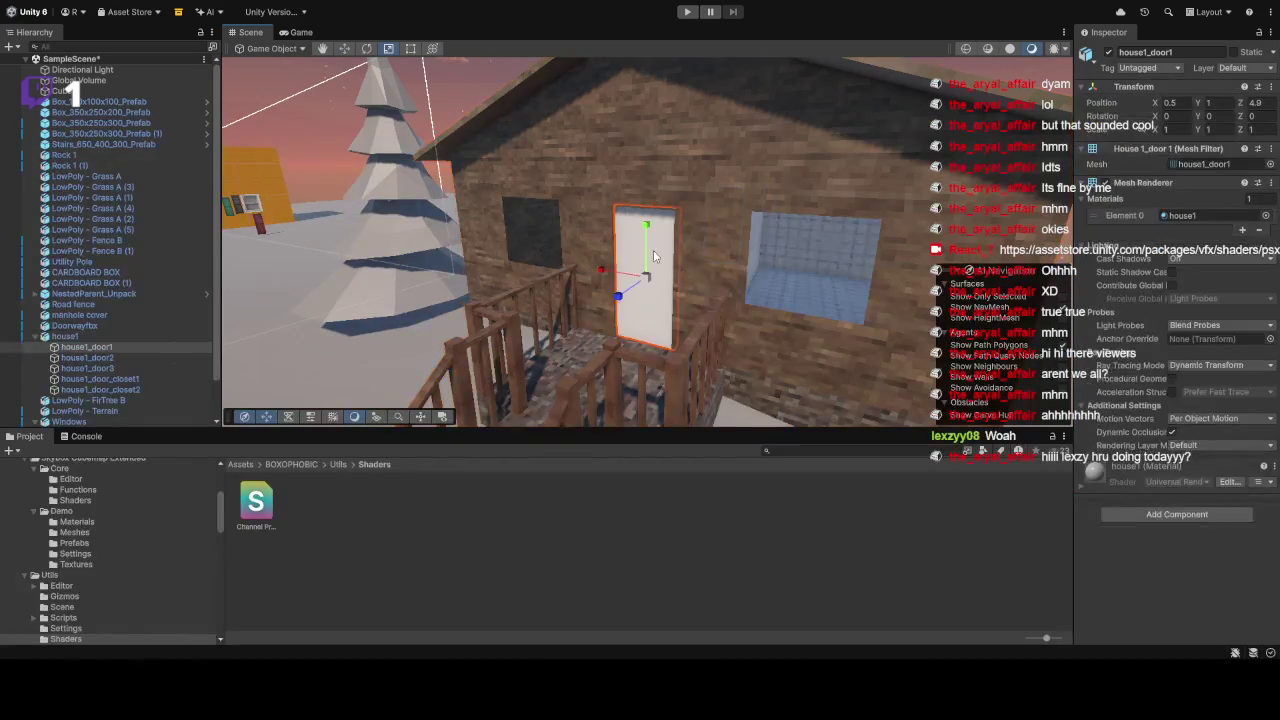
key(Delete)
key(w)
click(746, 229)
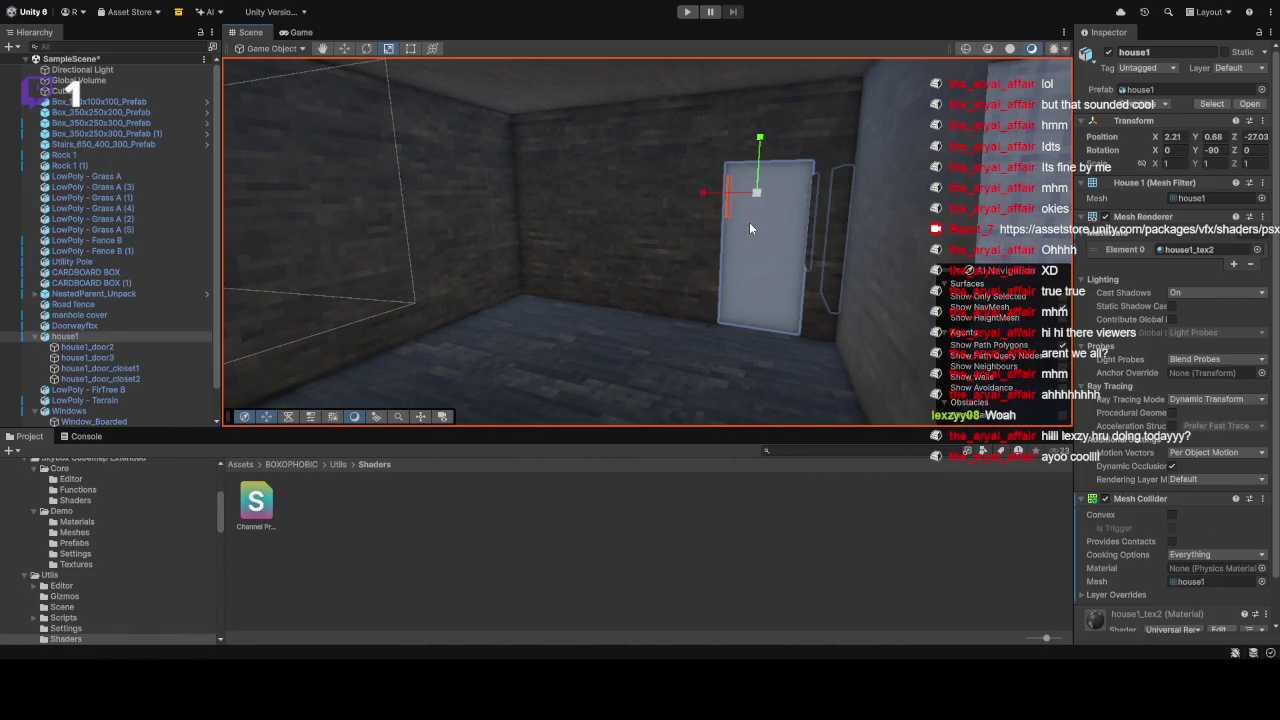
key(Delete)
drag(749, 222, 795, 194)
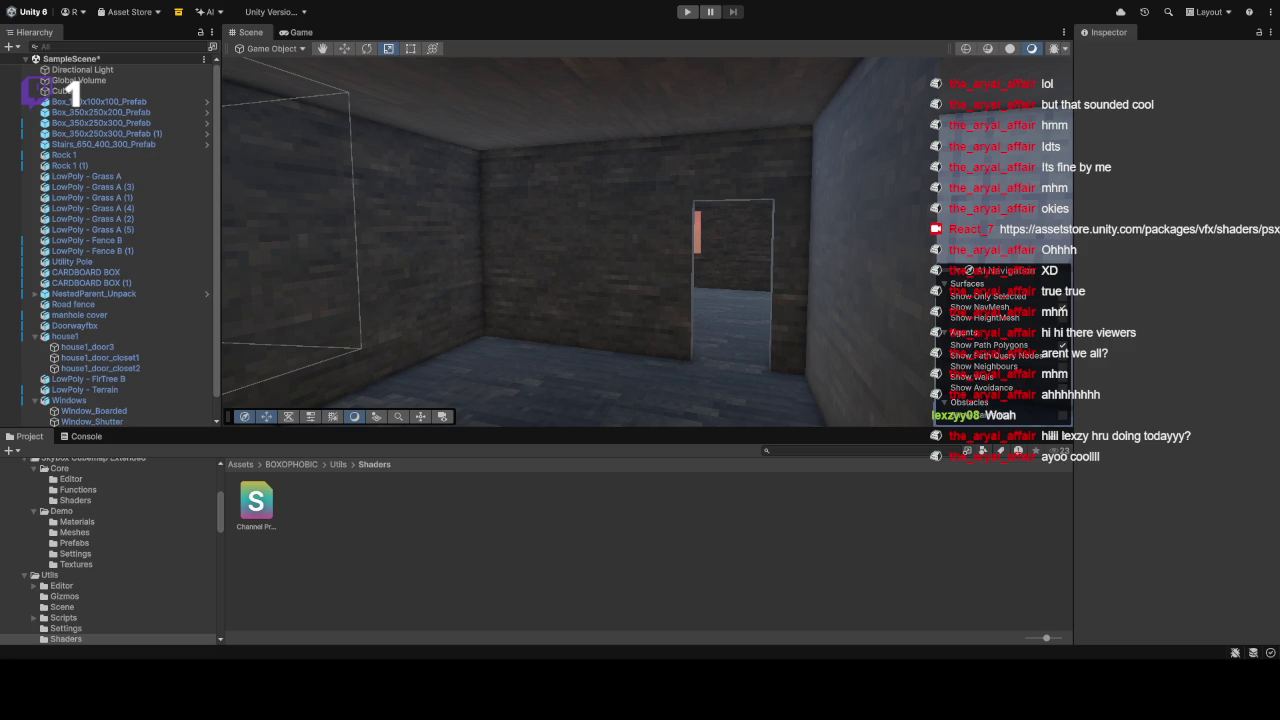
key(w)
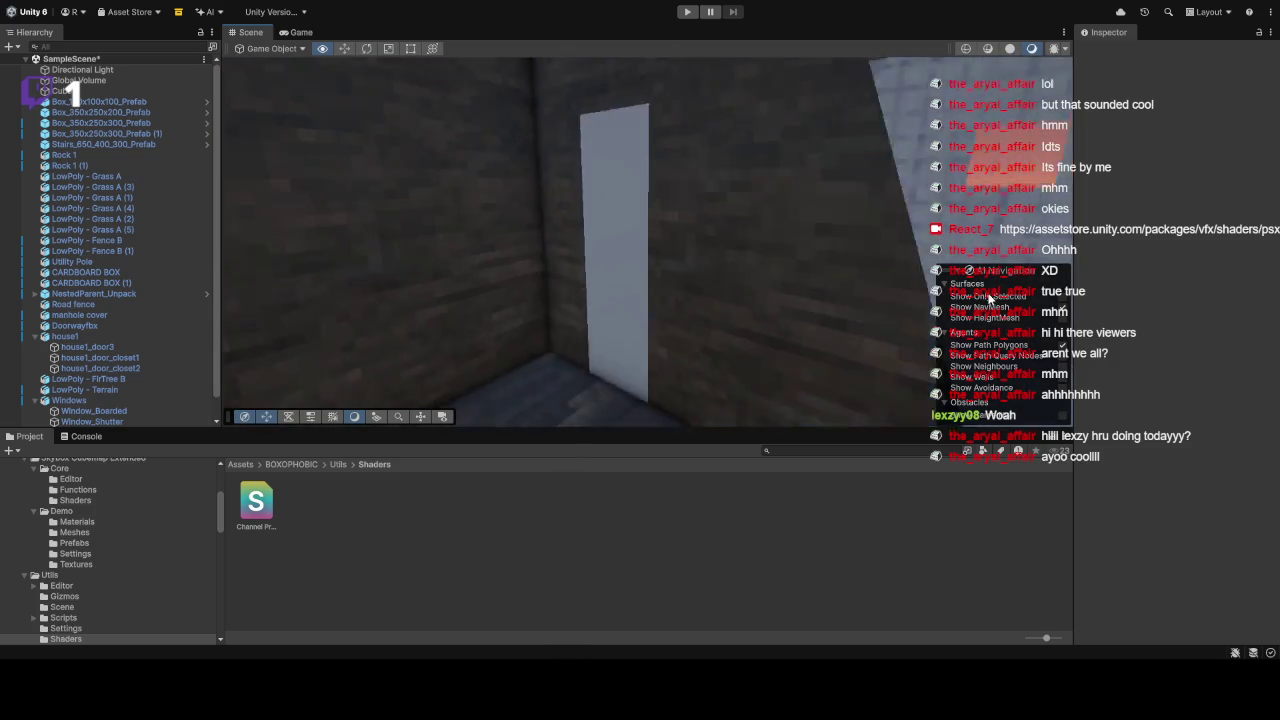
click(625, 250)
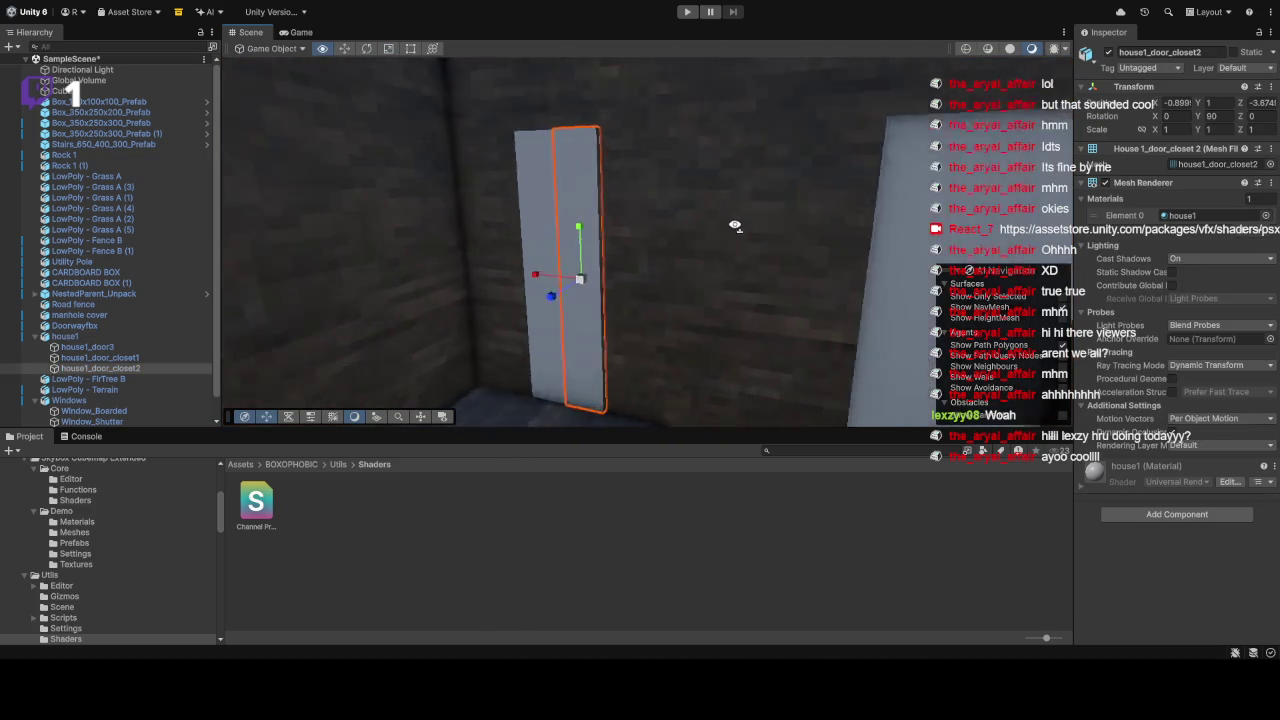
key(s)
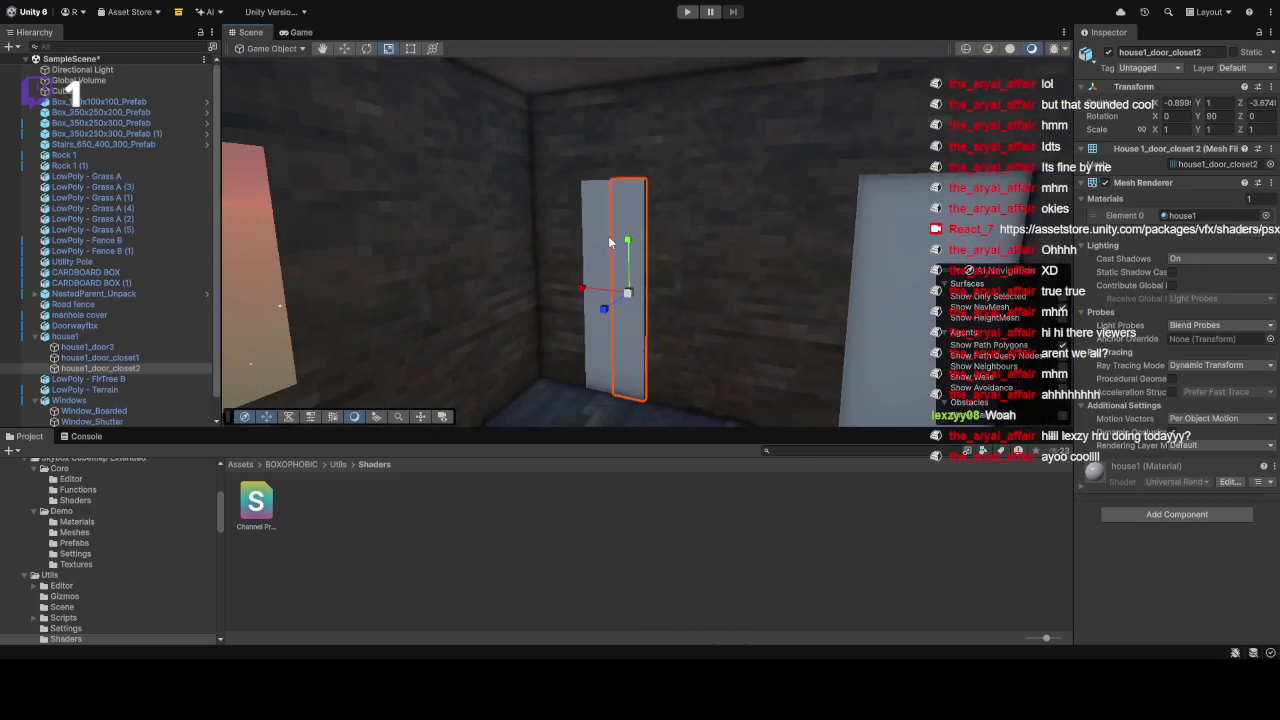
key(w)
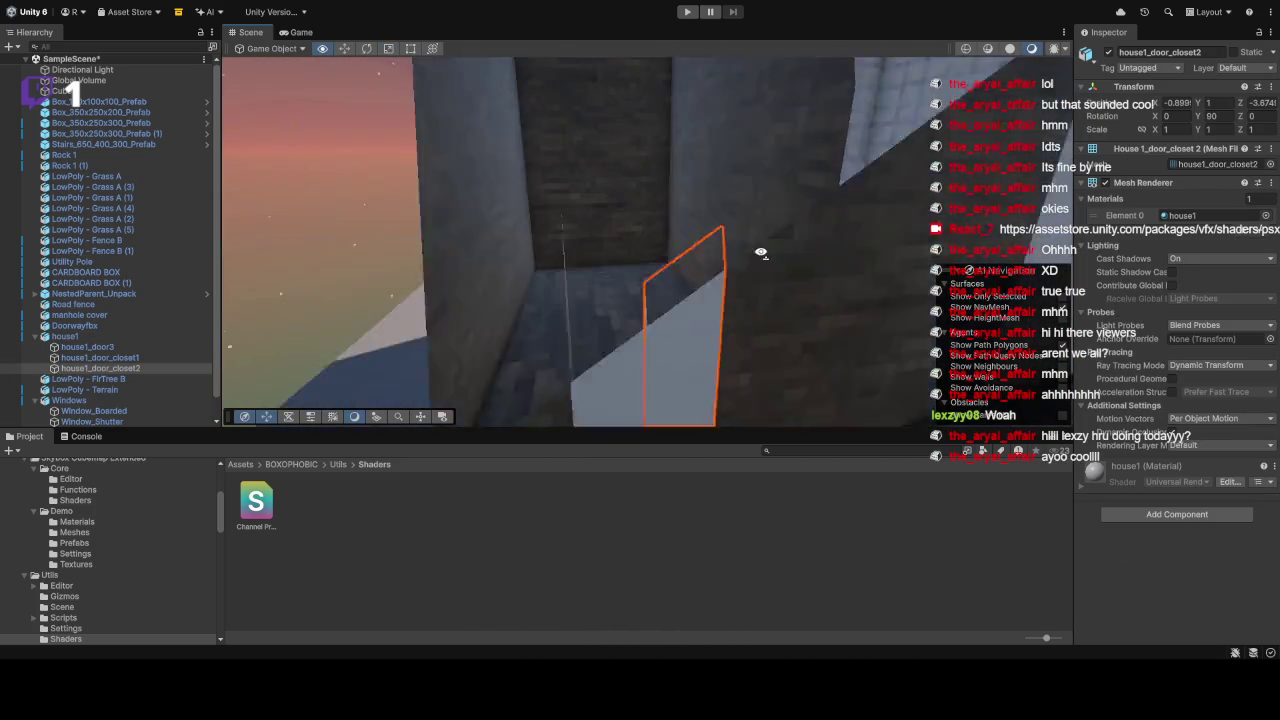
key(s)
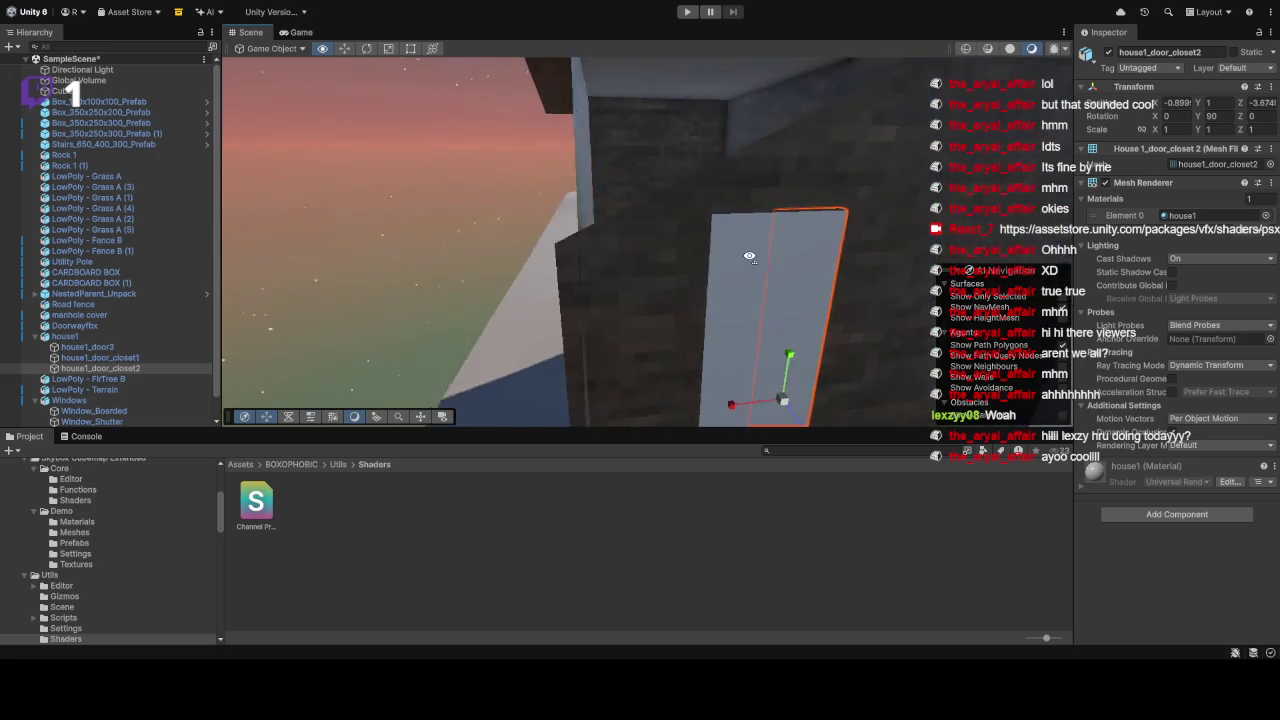
key(w)
drag(639, 307, 723, 271)
click(728, 277)
key(f)
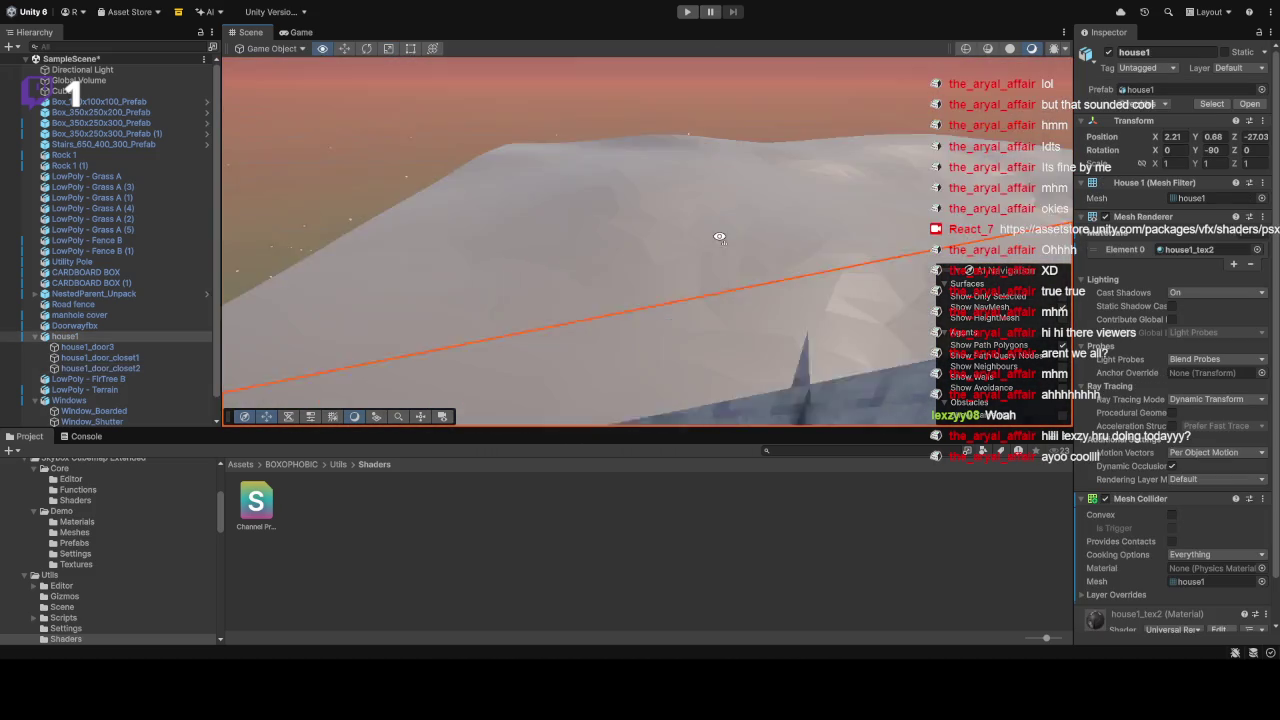
mouse_move(1000, 200)
mouse_down()
mouse_move(944, 170)
mouse_move(785, 197)
mouse_up()
click(780, 183)
Step: Frame and orbit around the Window_Boarded object on the house wall, then enter Play mode
click(780, 182)
key(f)
click(657, 209)
click(657, 209)
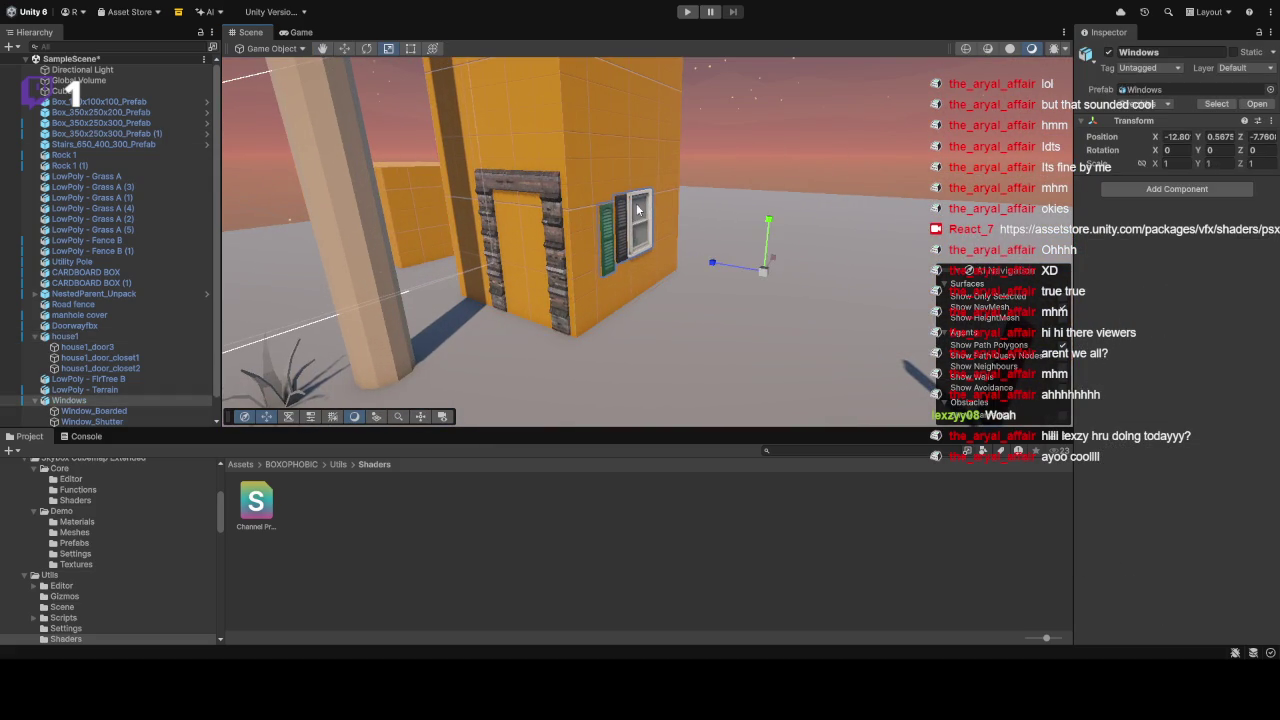
key(f)
mouse_move(657, 209)
mouse_down()
mouse_move(655, 174)
mouse_move(636, 204)
mouse_move(543, 223)
mouse_move(392, 209)
mouse_move(72, 228)
mouse_up()
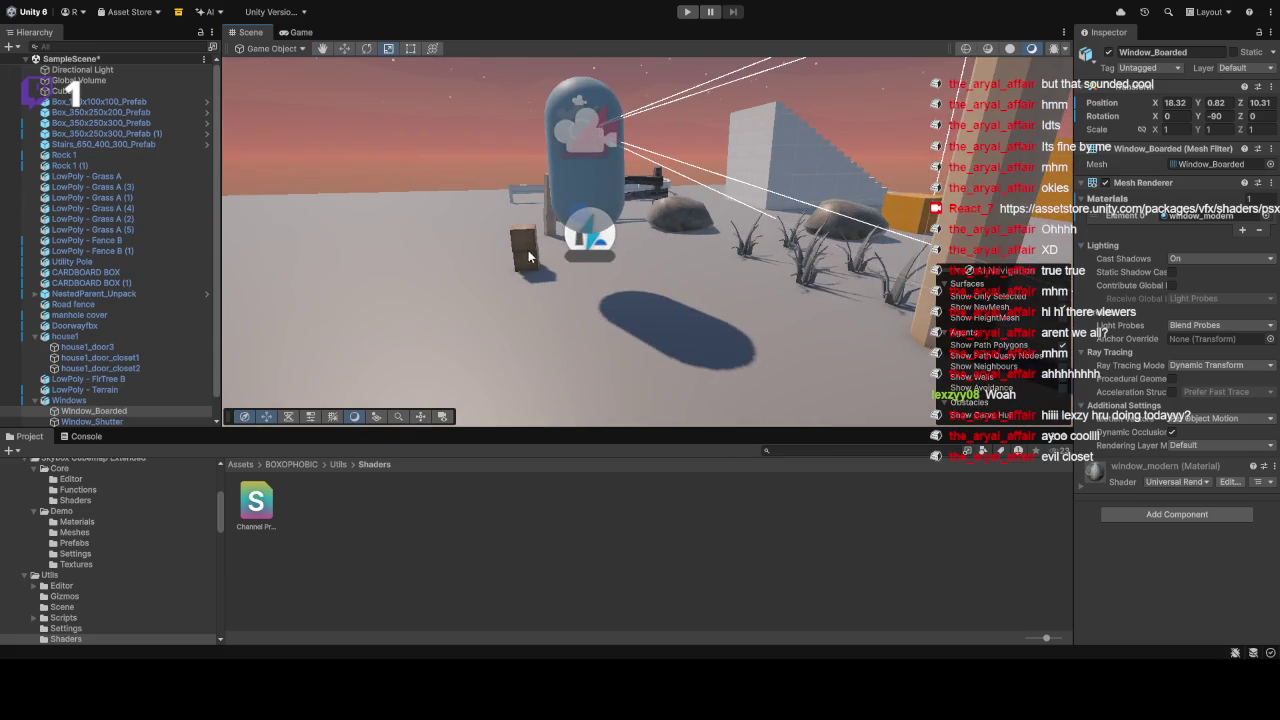
key(f)
key(f)
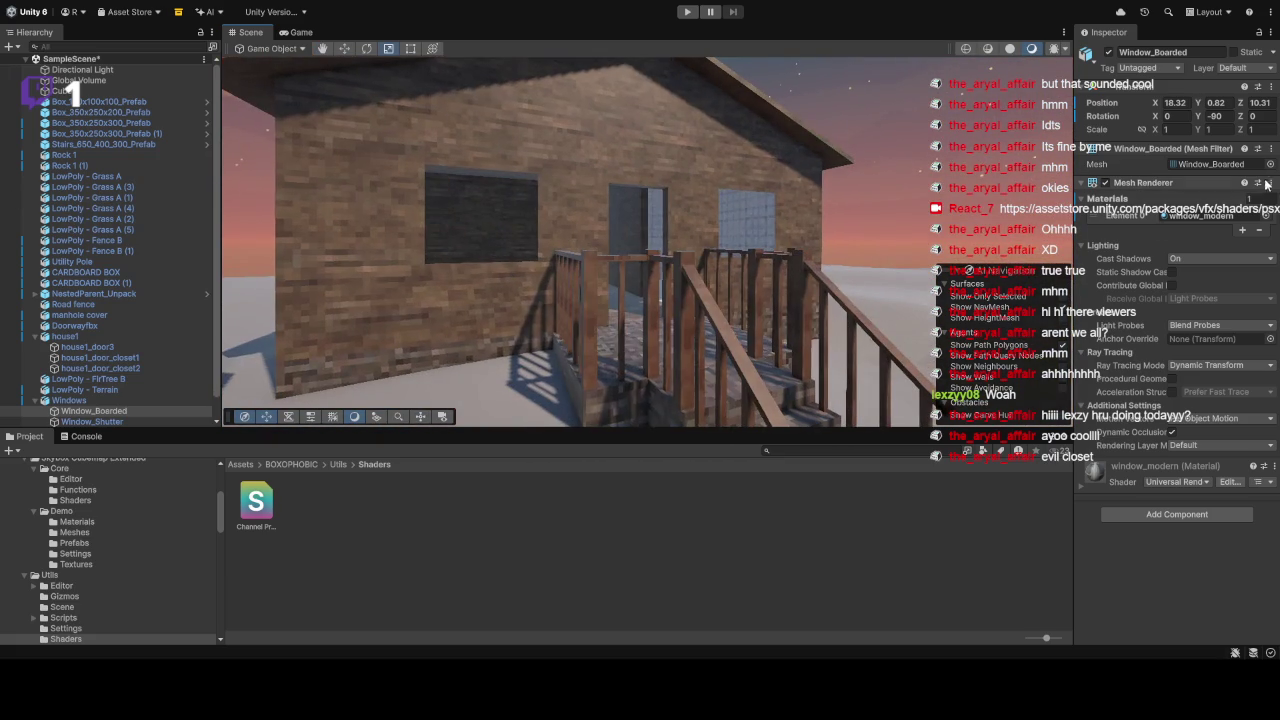
click(687, 12)
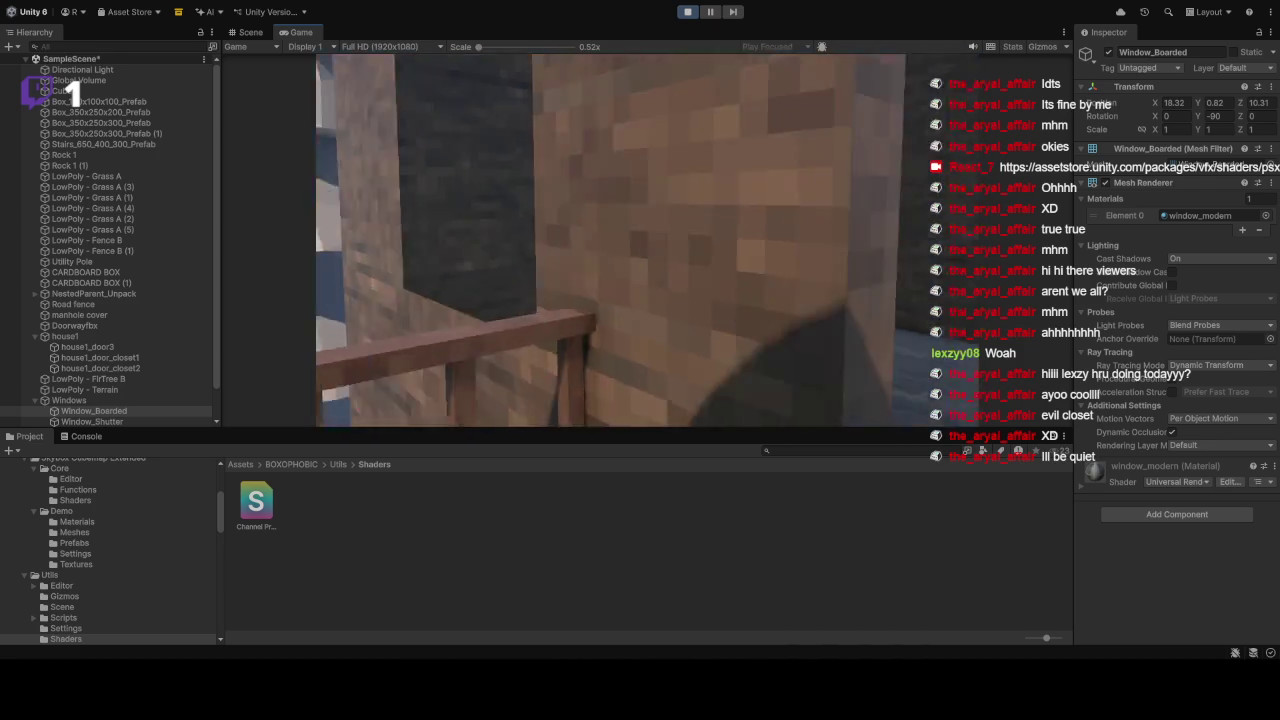
Step: Stop Play mode, select house1 and orbit the Scene view to face its door
click(687, 12)
click(690, 190)
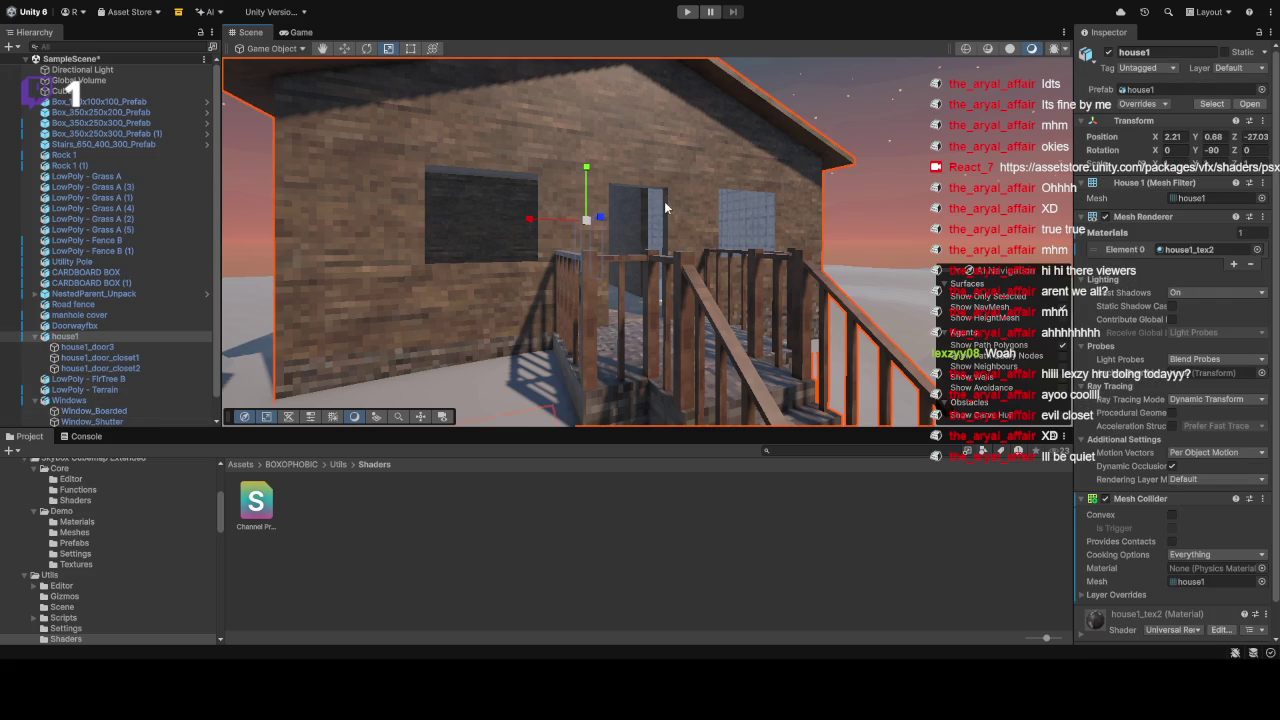
drag(701, 196, 594, 260)
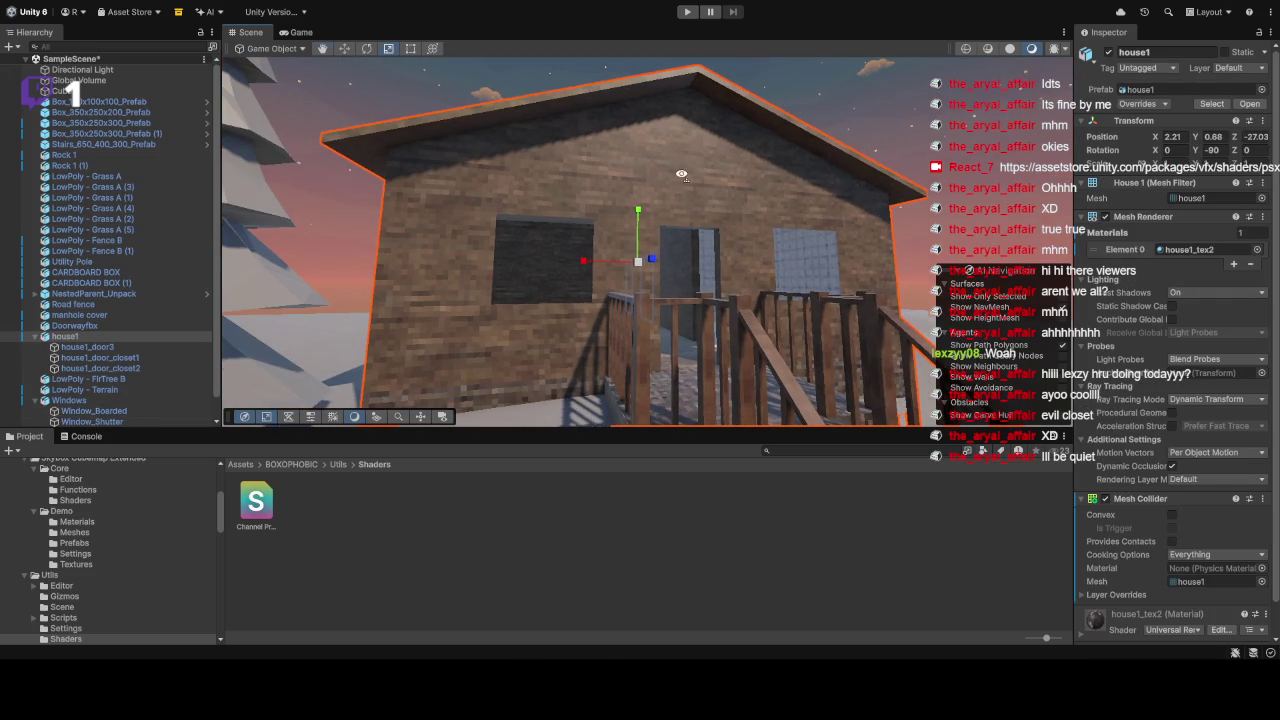
click(590, 264)
click(589, 266)
scroll(578, 263, up, 2)
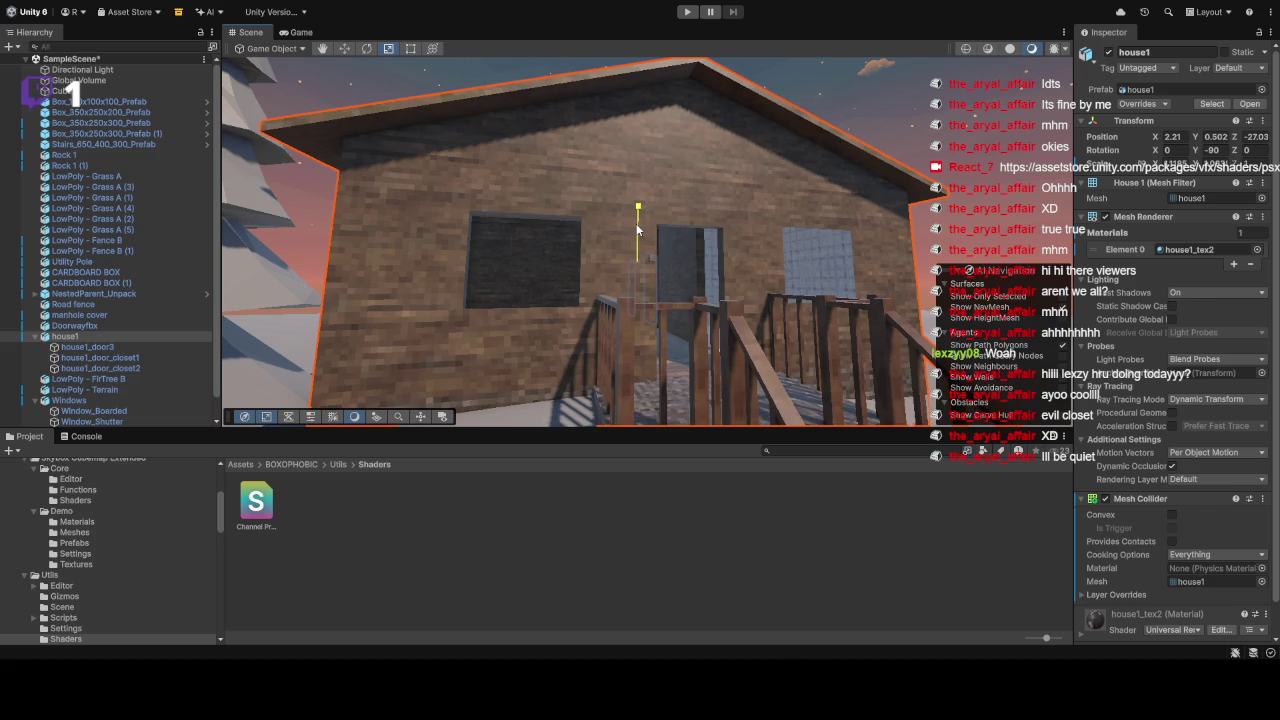
scroll(630, 255, up, 1)
mouse_move(622, 264)
mouse_down()
mouse_move(823, 252)
mouse_move(720, 63)
mouse_up()
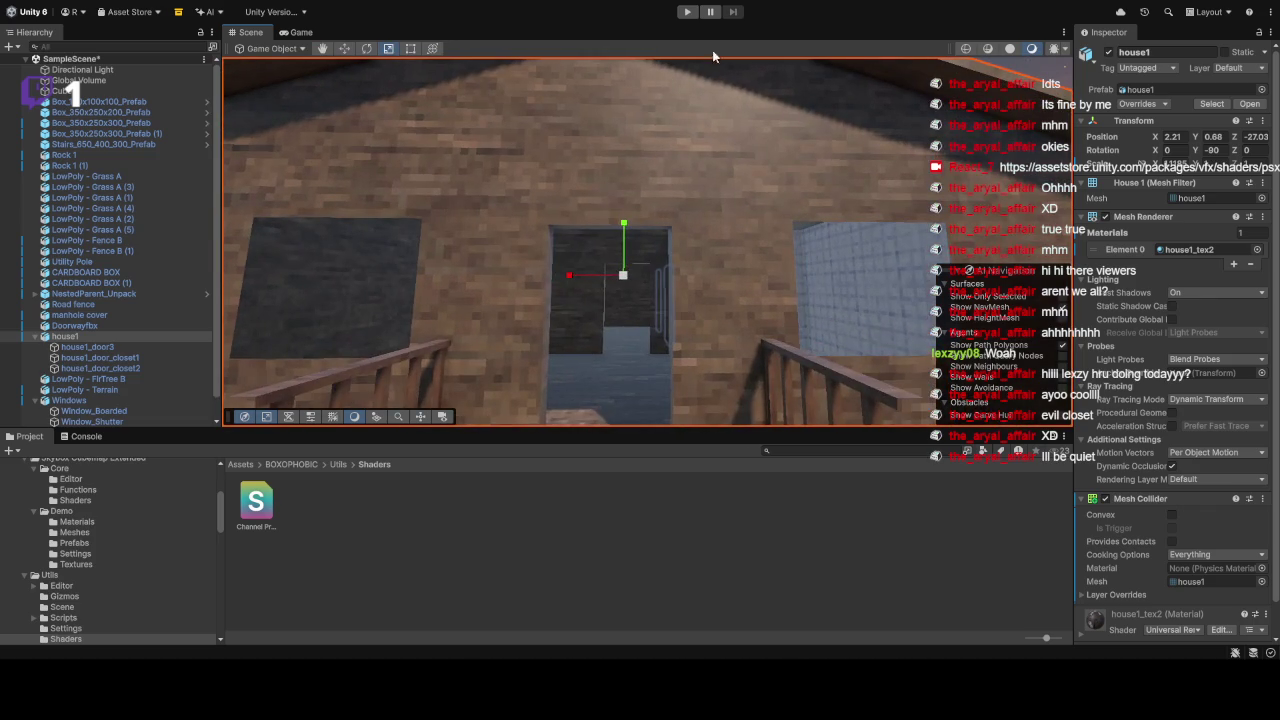
Step: Play-test walking up the porch stairs and through the doorway into the house, then stop
click(687, 11)
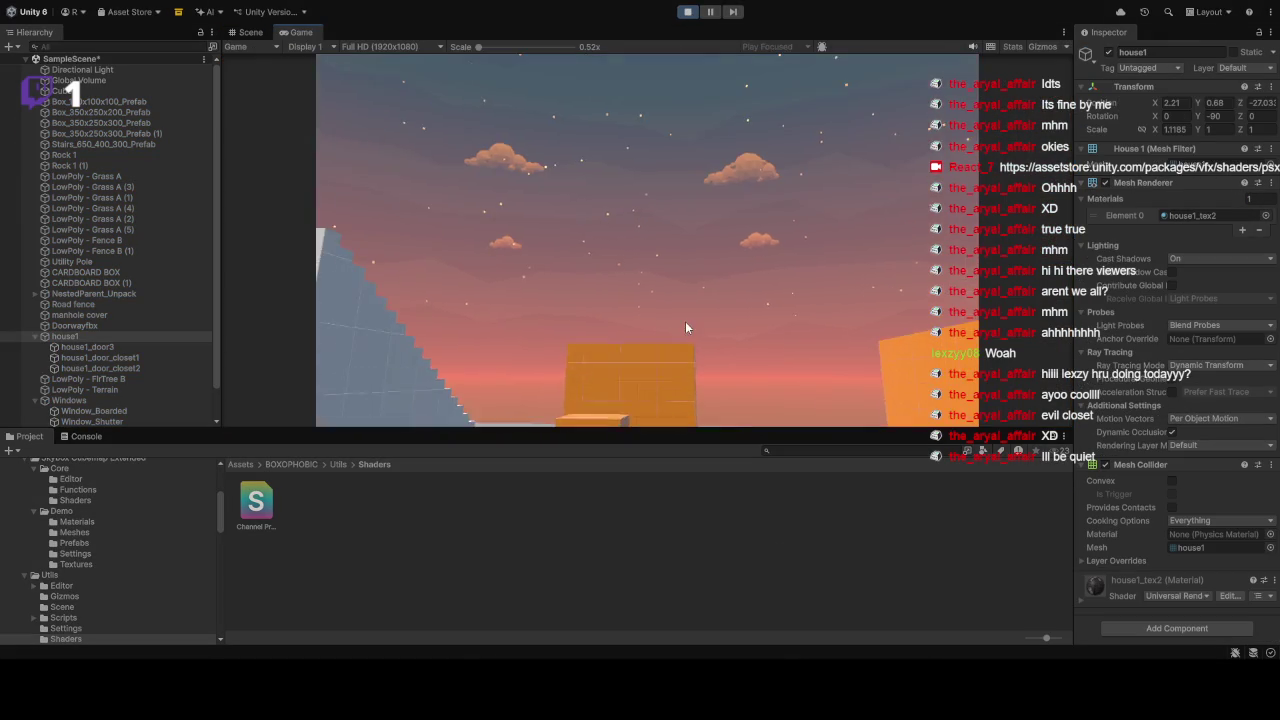
click(686, 329)
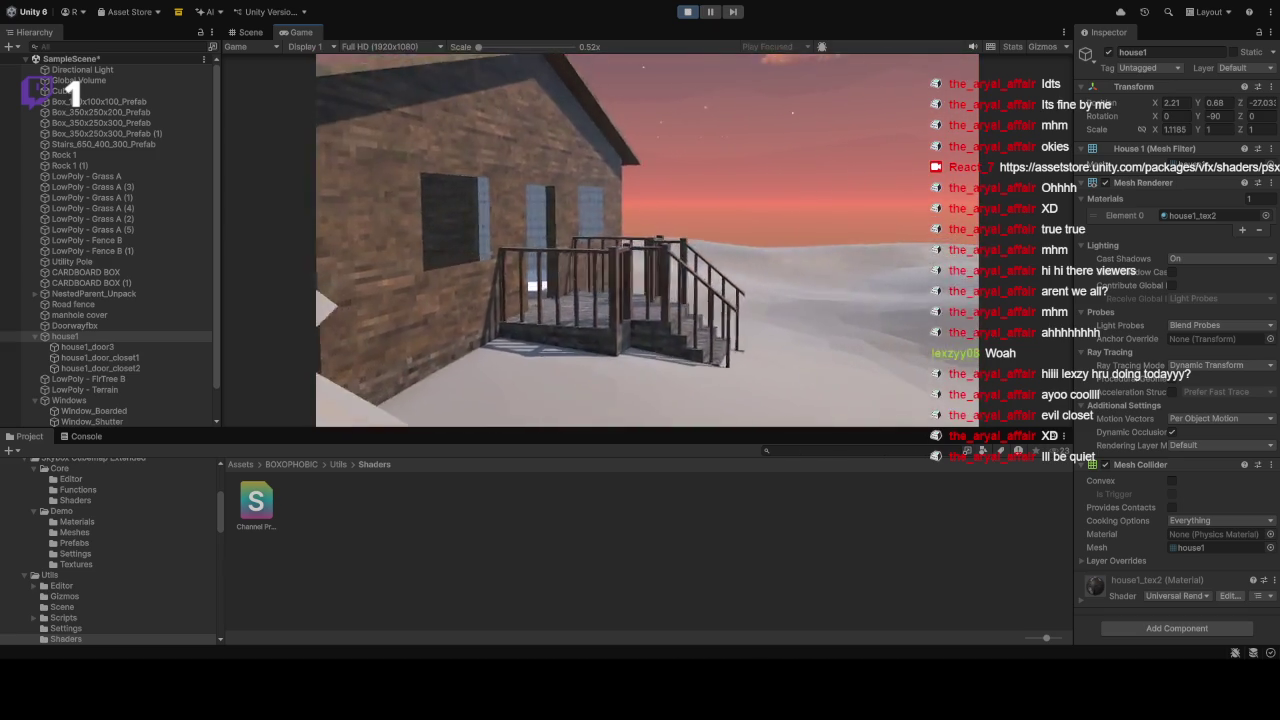
key(w)
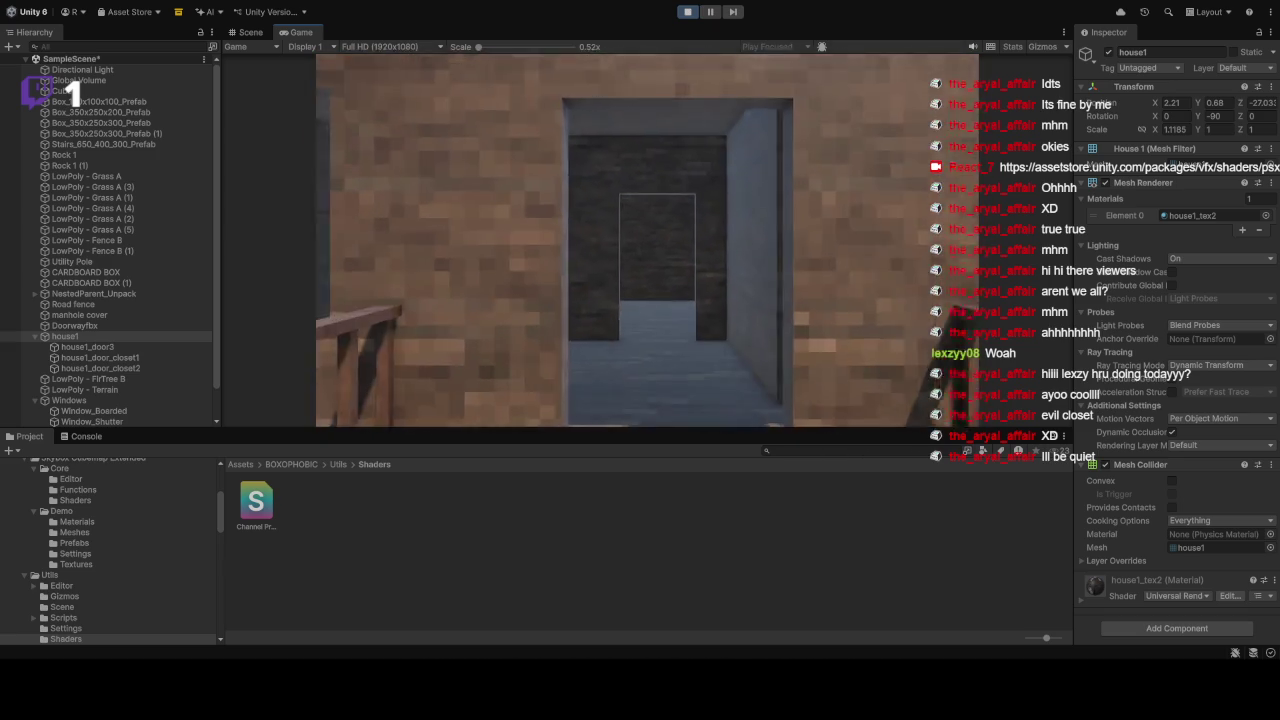
key(w)
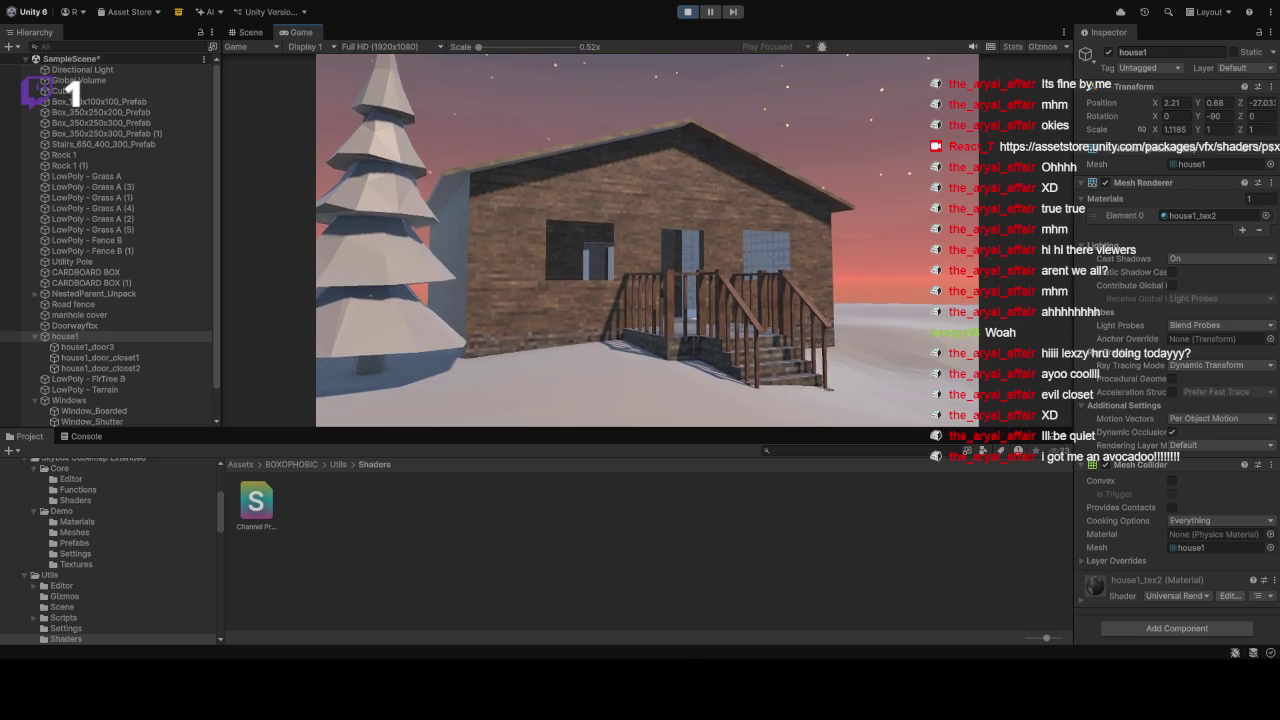
click(687, 11)
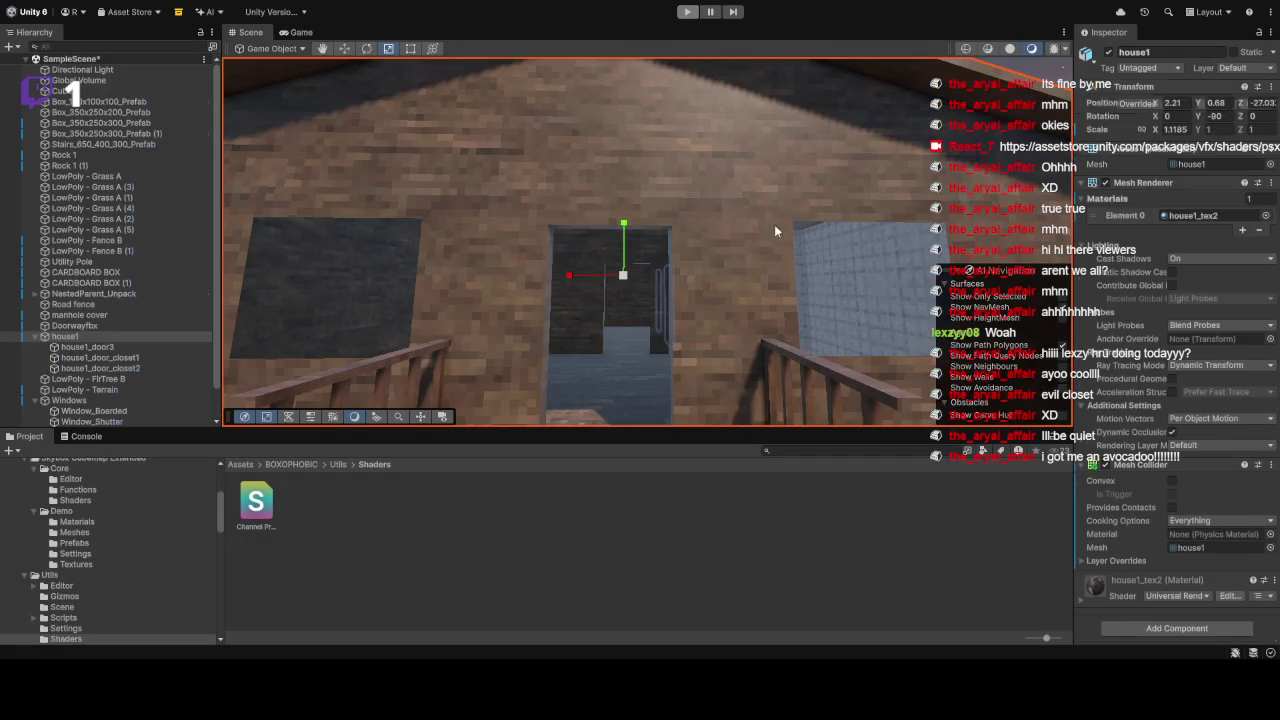
Step: Zoom out, deselect the house and orbit to a high overhead view of the field and house
scroll(648, 300, down, 10)
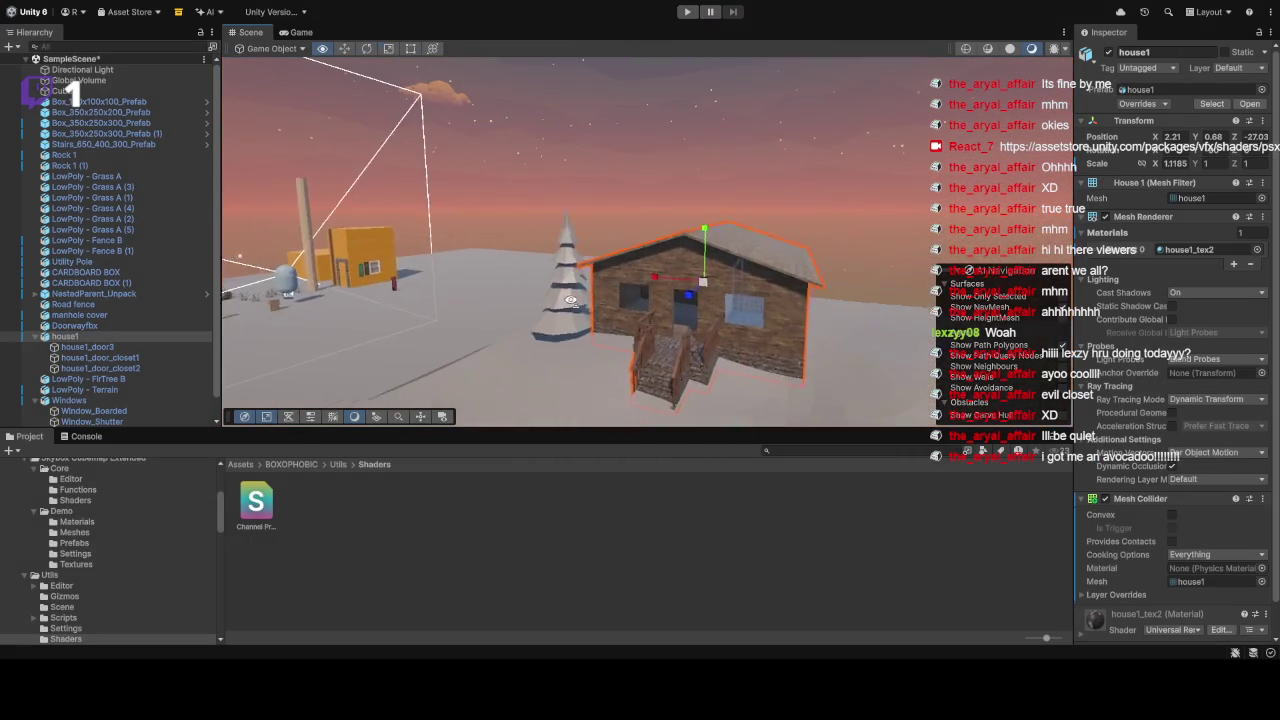
click(767, 178)
mouse_move(767, 178)
mouse_down()
mouse_move(882, 246)
mouse_move(845, 230)
mouse_up()
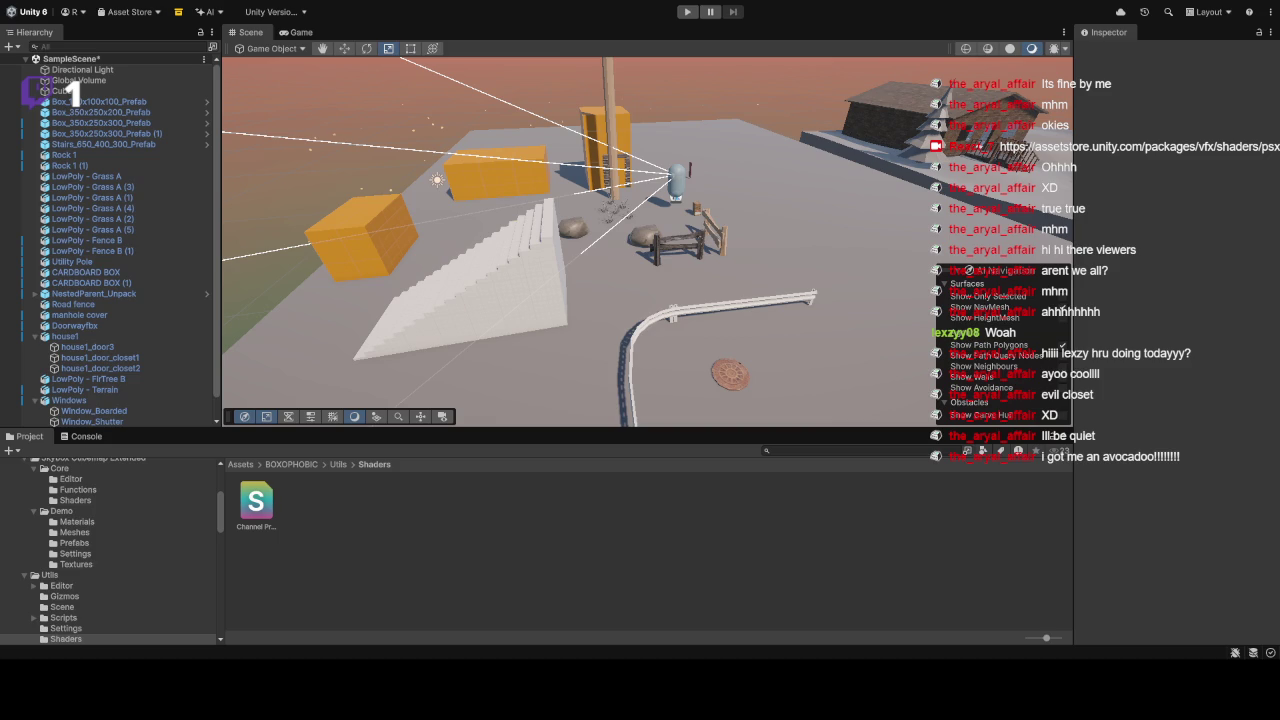
scroll(677, 275, up, 2)
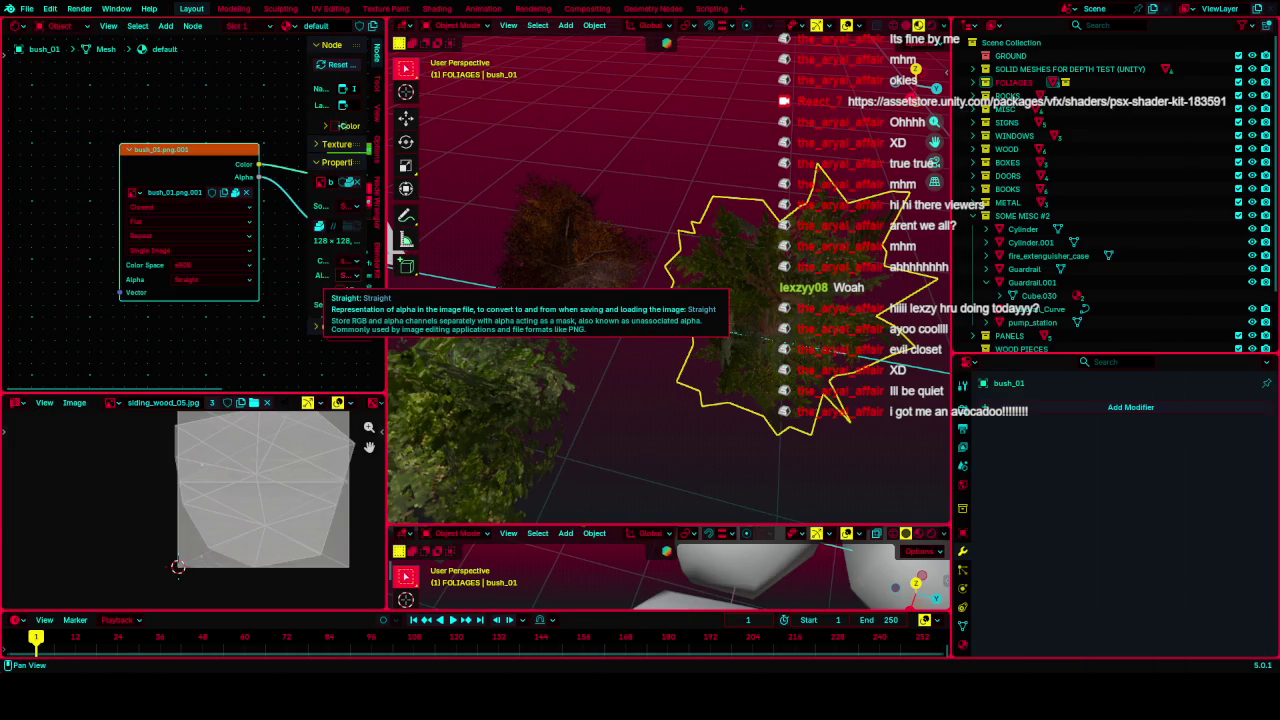
click(655, 182)
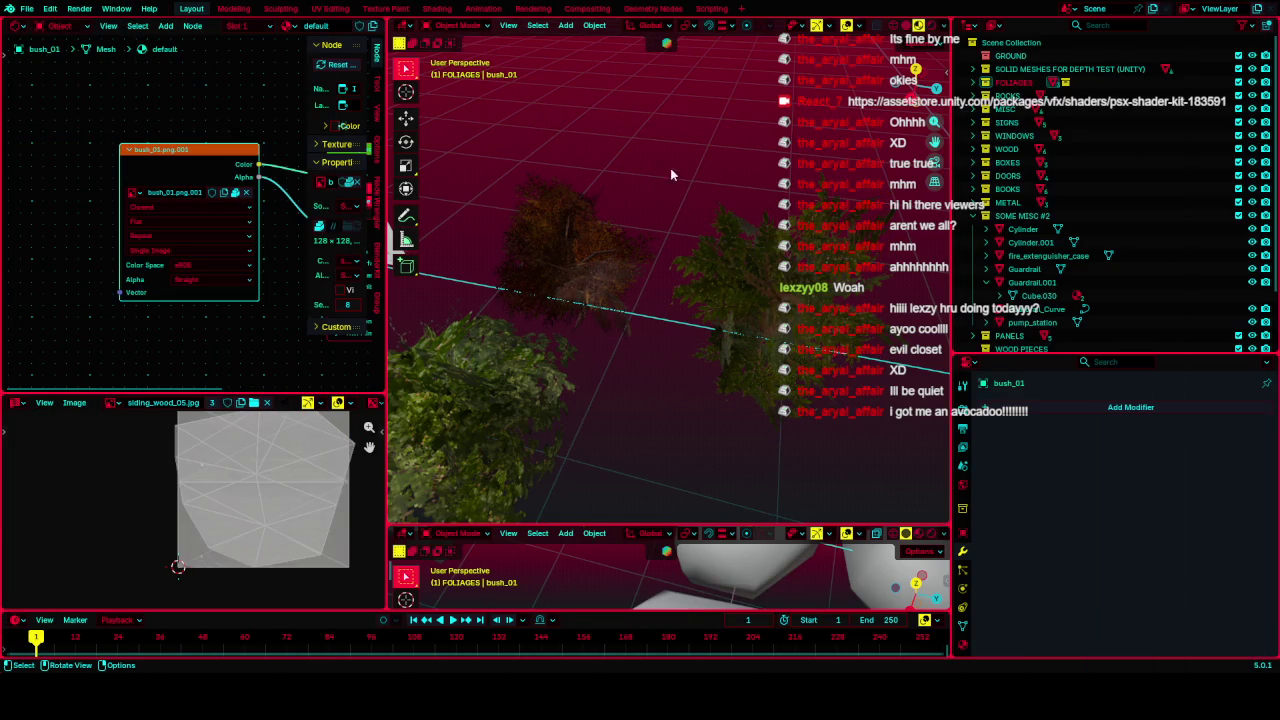
mouse_move(757, 210)
mouse_down()
mouse_move(674, 262)
mouse_move(762, 260)
mouse_move(735, 295)
mouse_move(760, 282)
mouse_move(696, 258)
mouse_move(833, 242)
mouse_move(770, 260)
mouse_move(805, 228)
mouse_move(780, 250)
mouse_move(795, 243)
mouse_up()
click(723, 317)
mouse_move(723, 317)
mouse_down()
mouse_move(752, 315)
mouse_move(620, 247)
mouse_move(680, 220)
mouse_move(745, 246)
mouse_up()
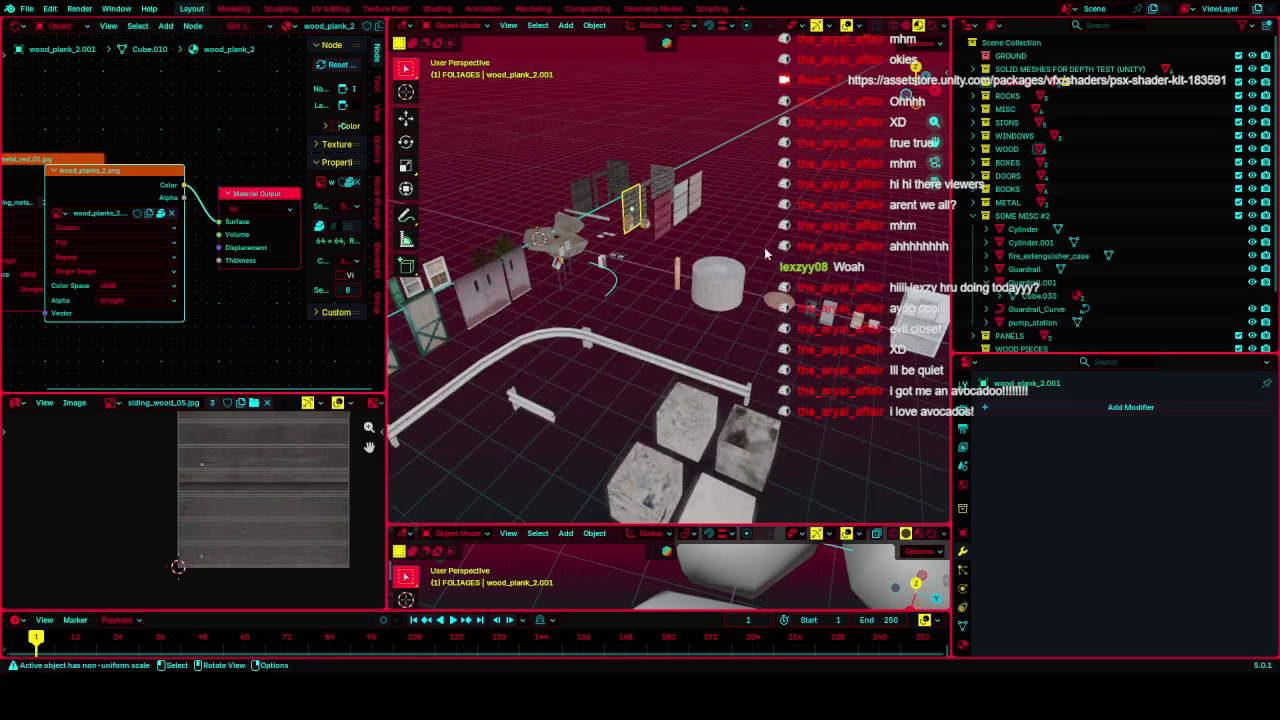
scroll(745, 246, up, 10)
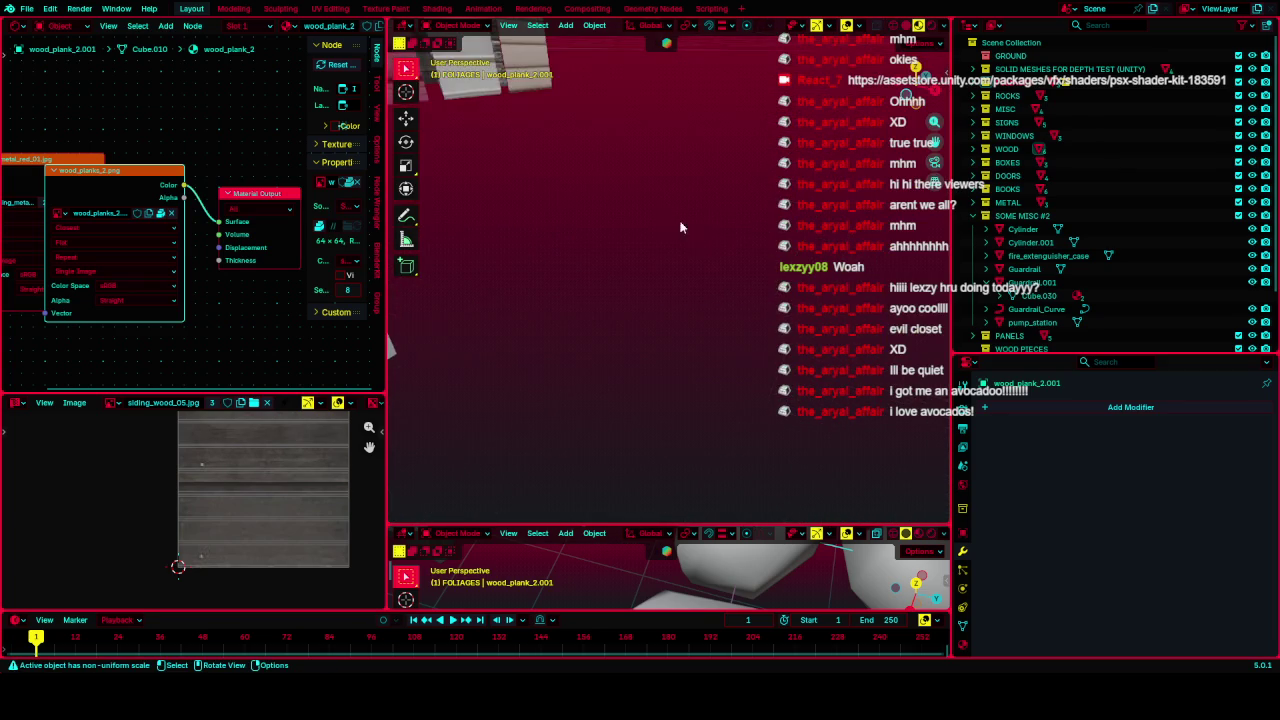
scroll(697, 235, down, 5)
scroll(692, 235, down, 2)
scroll(687, 235, up, 6)
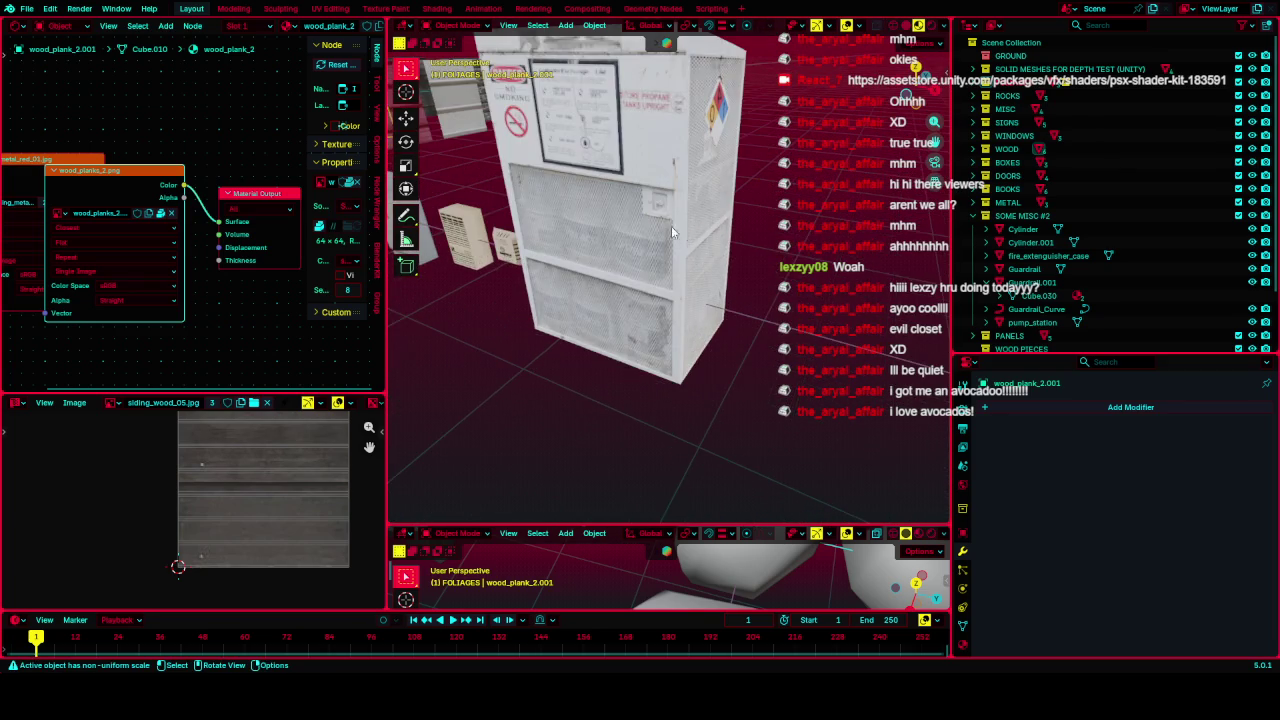
scroll(620, 214, down, 5)
click(680, 368)
scroll(650, 230, up, 2)
mouse_move(650, 230)
mouse_down()
mouse_move(700, 260)
mouse_move(720, 252)
mouse_move(718, 274)
mouse_move(780, 270)
mouse_move(675, 261)
mouse_move(744, 248)
mouse_up()
scroll(786, 270, down, 2)
scroll(668, 262, up, 2)
click(744, 248)
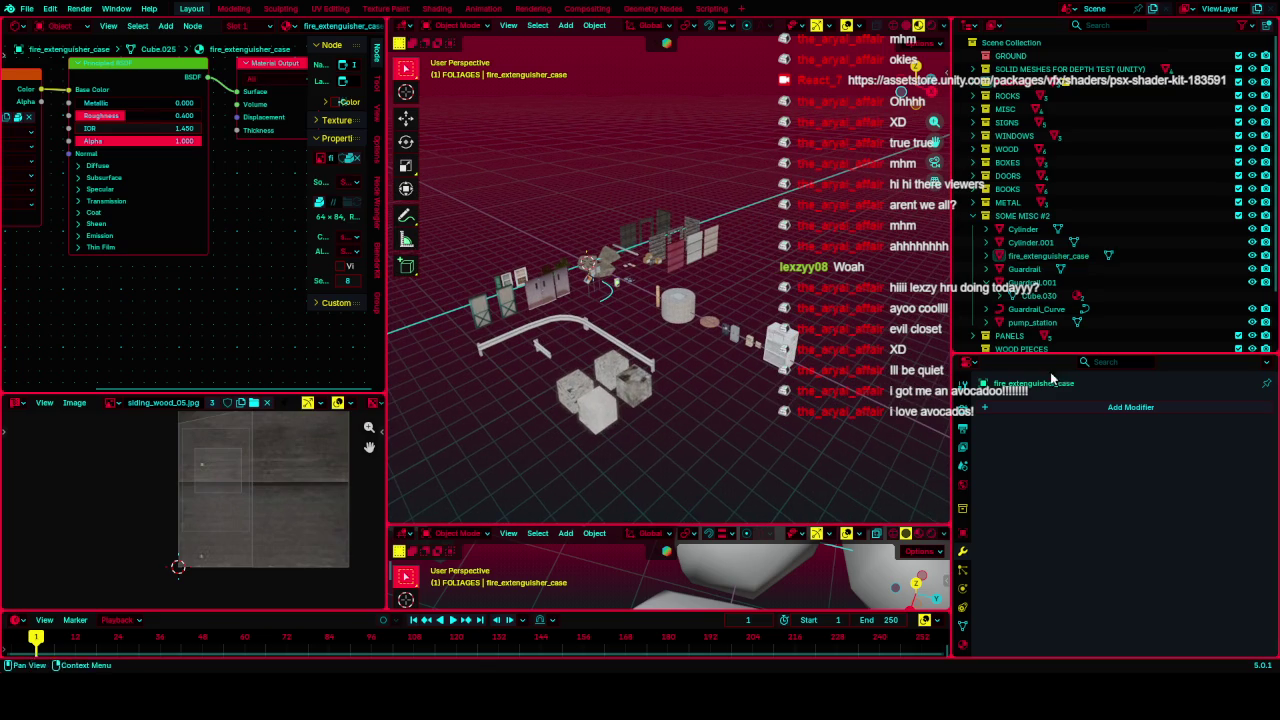
Step: Drag the Outliner/Properties border down to enlarge the Outliner and scroll its collection list
drag(1050, 356, 1050, 484)
scroll(824, 281, up, 3)
scroll(824, 281, down, 1)
scroll(805, 268, down, 1)
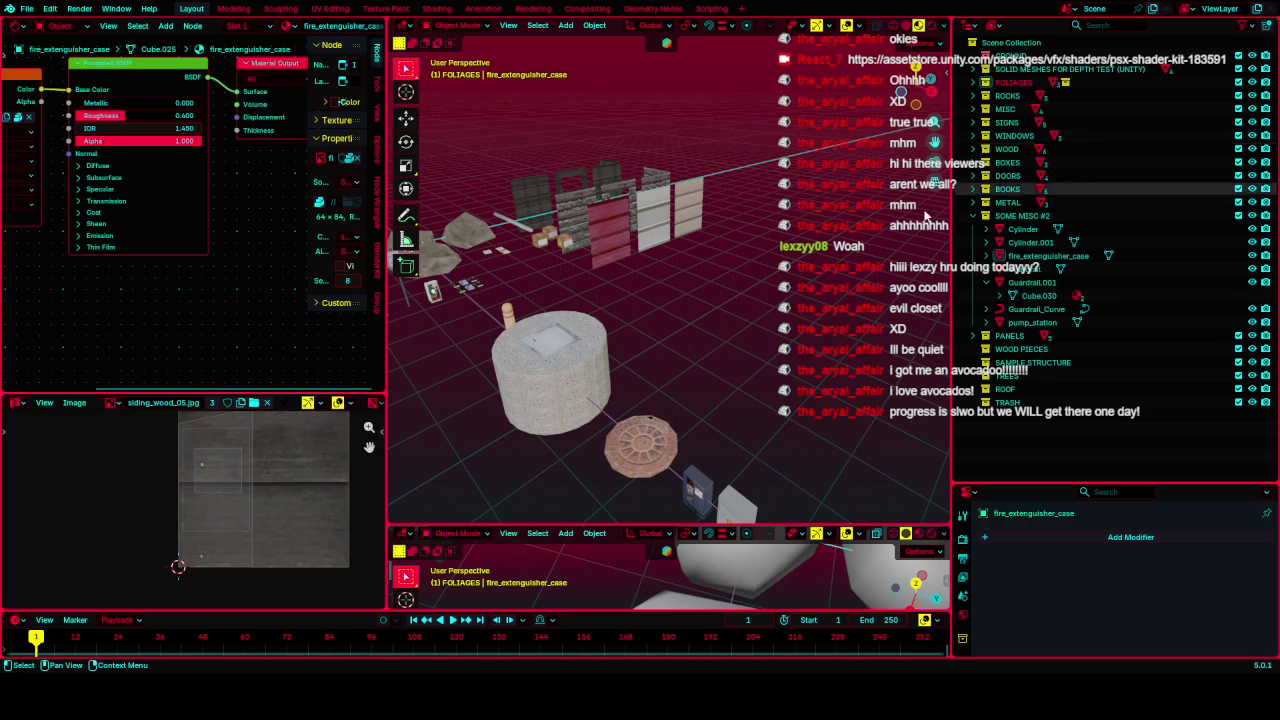
Step: Orbit the viewport around the prop assets laid out on the grid
right_click(700, 250)
mouse_move(700, 250)
mouse_down()
mouse_move(848, 160)
mouse_move(636, 106)
mouse_move(604, 300)
mouse_move(752, 272)
mouse_up()
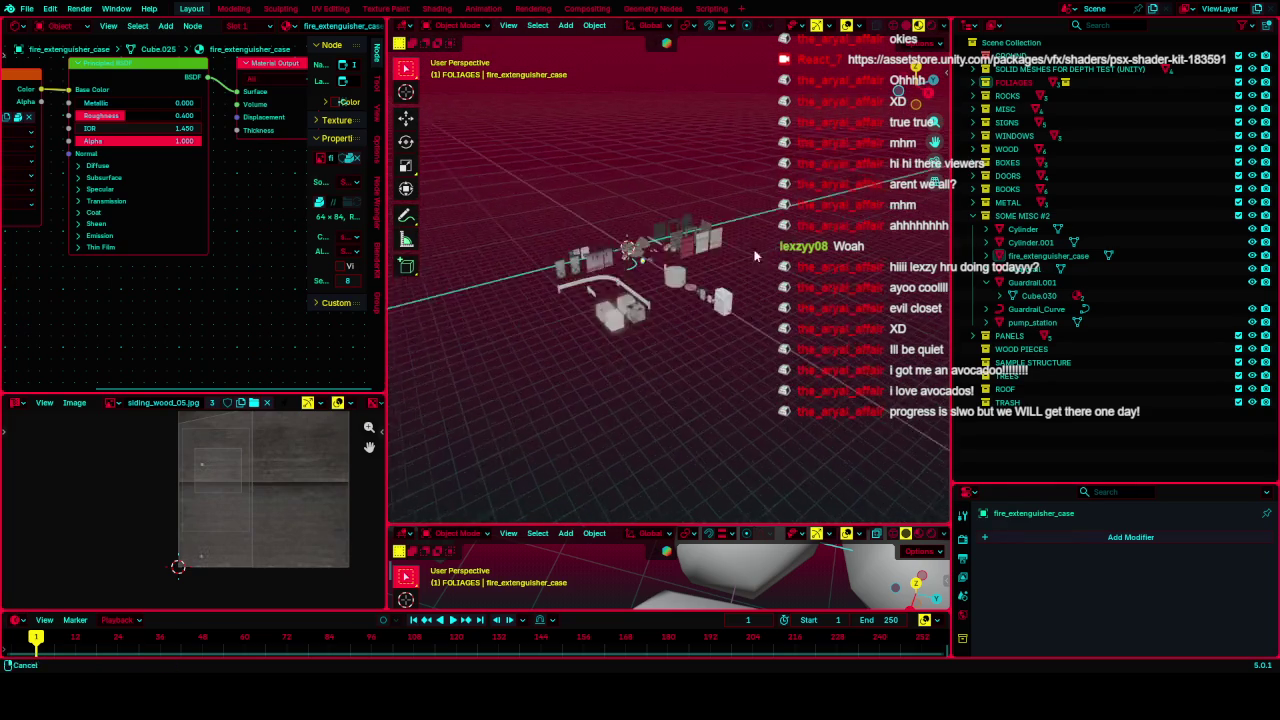
right_click(752, 272)
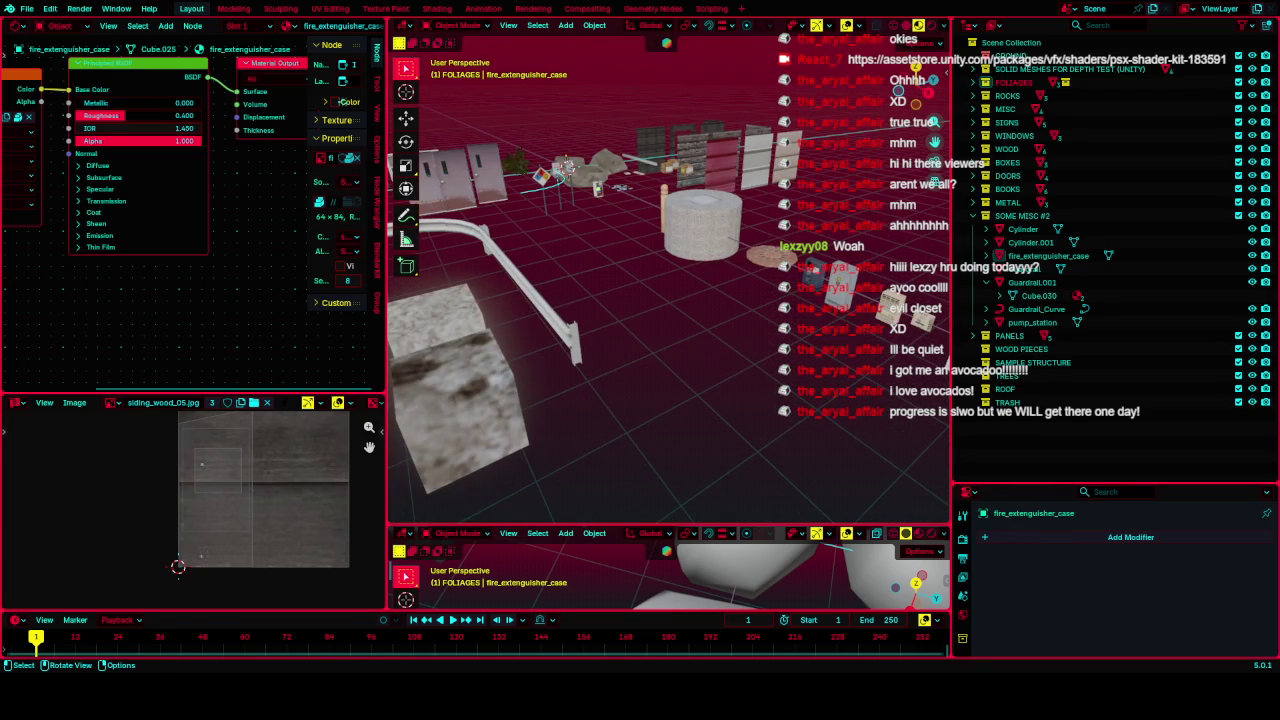
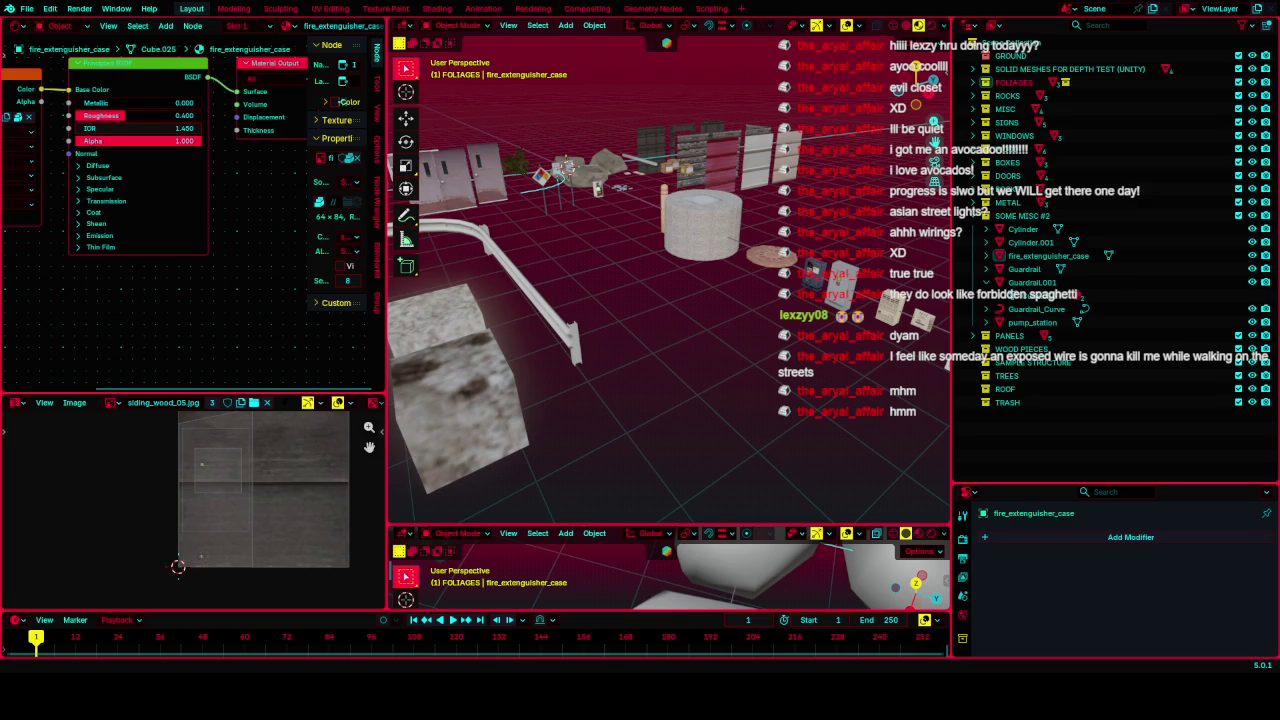
Step: Expand Guardrail.001 in the Outliner so its child Cube.030 is listed
click(987, 282)
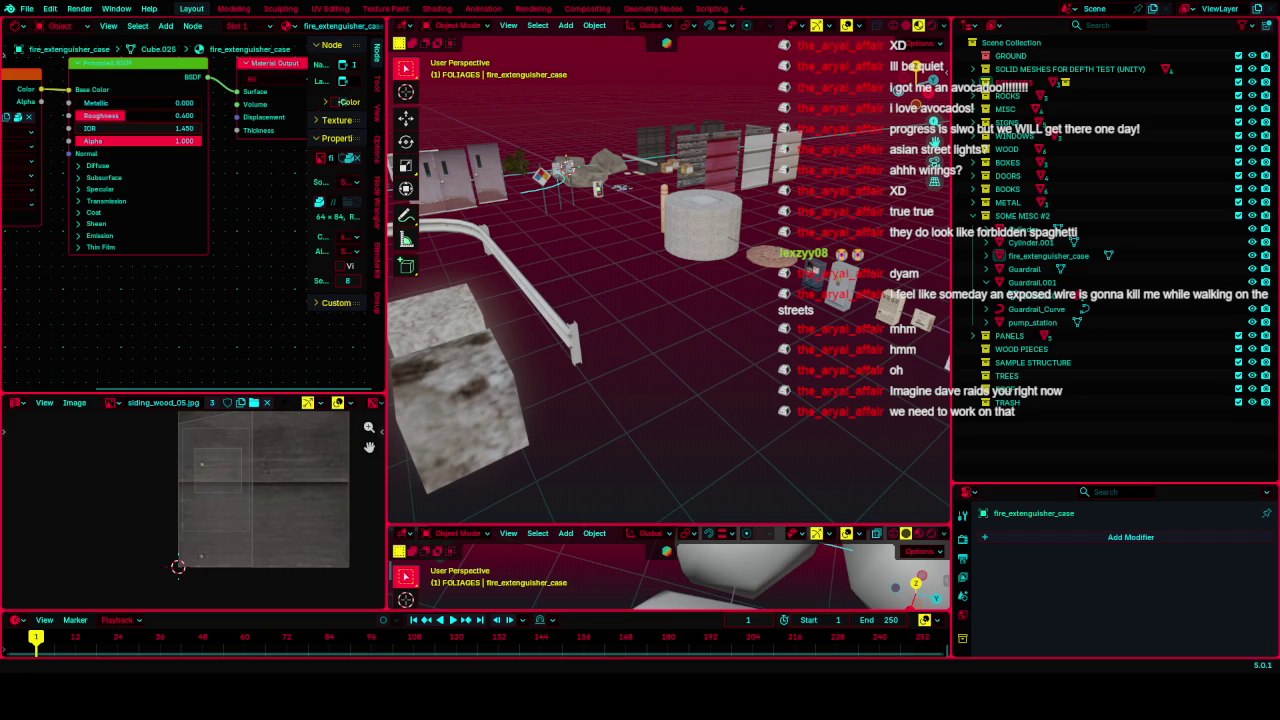
scroll(677, 282, down, 5)
Step: Dismiss the context menu, then walk-navigate the view toward the foliage and trees
right_click(640, 140)
mouse_move(650, 182)
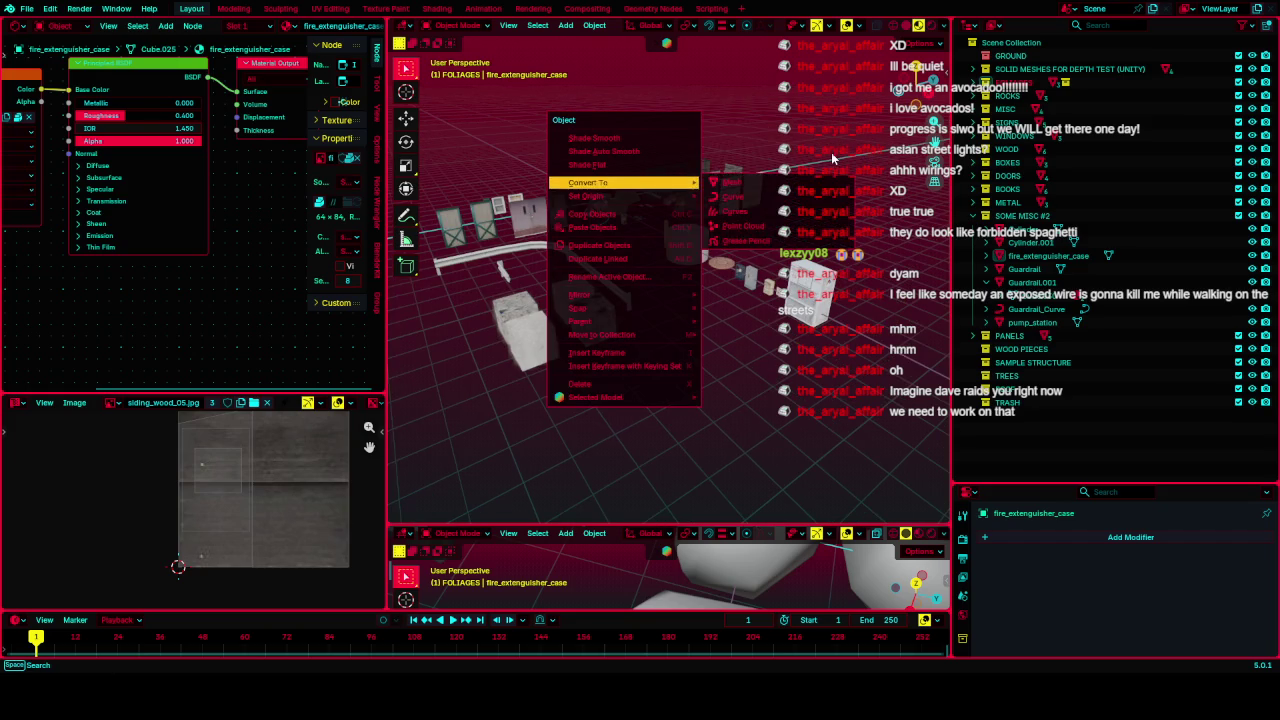
key(Escape)
key(shift+grave)
key(w)
key(Escape)
mouse_move(744, 346)
mouse_down()
mouse_move(687, 336)
mouse_move(730, 297)
mouse_move(741, 233)
mouse_up()
Step: Select bush_01, then cancel out of the Apply Transforms menu
click(631, 177)
drag(631, 177, 729, 371)
key(ctrl+a)
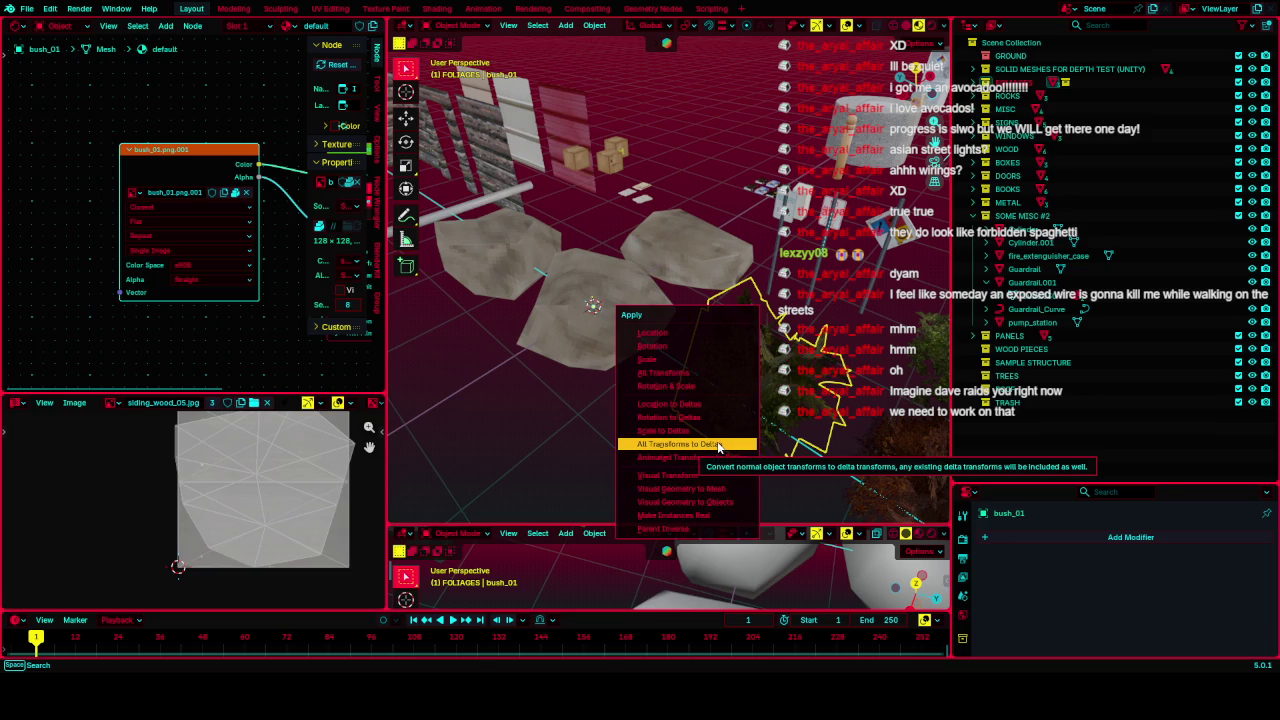
click(718, 444)
Step: Check bush_01's mesh in Edit Mode, return to Object Mode and fly close to the foliage
key(Tab)
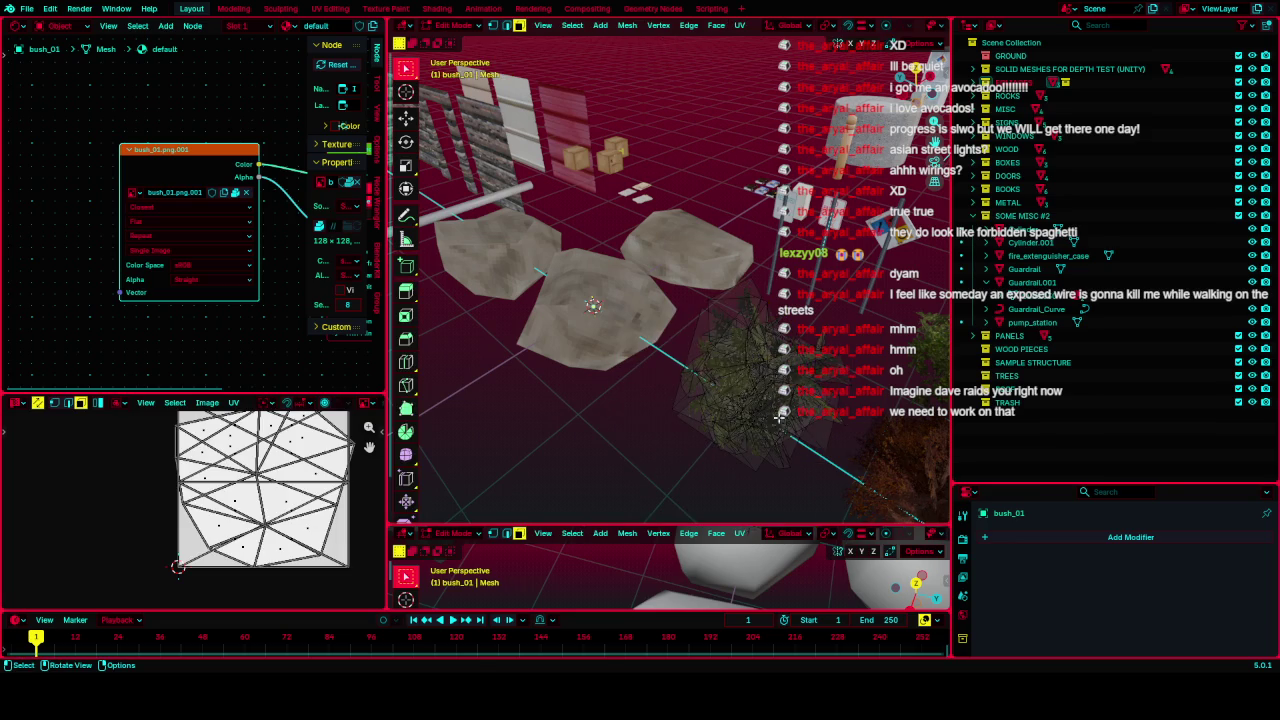
key(shift+grave)
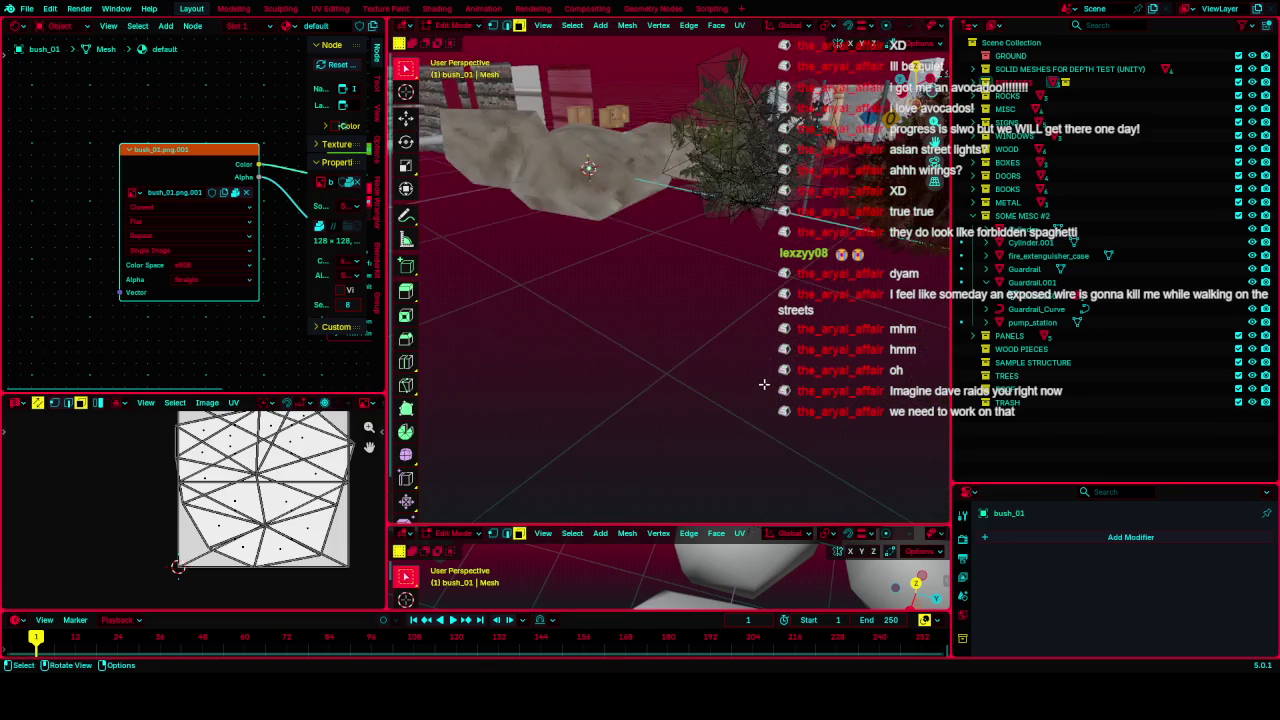
key(Tab)
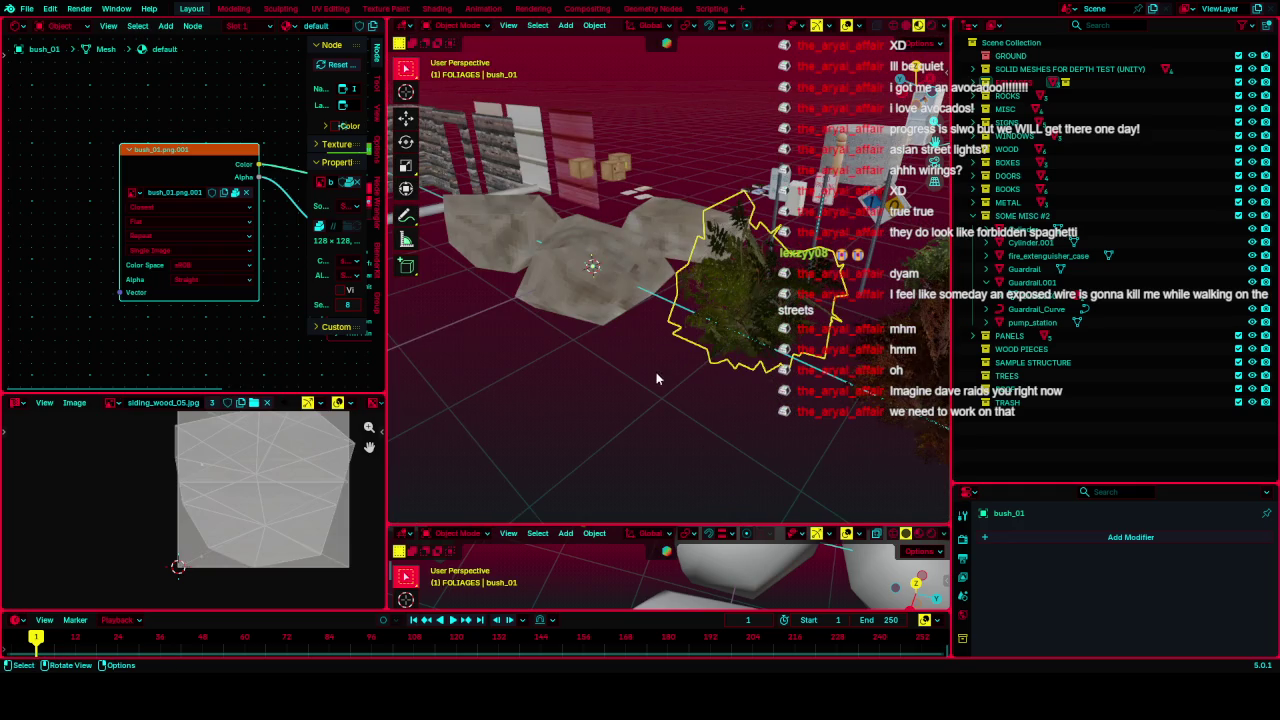
key(shift+grave)
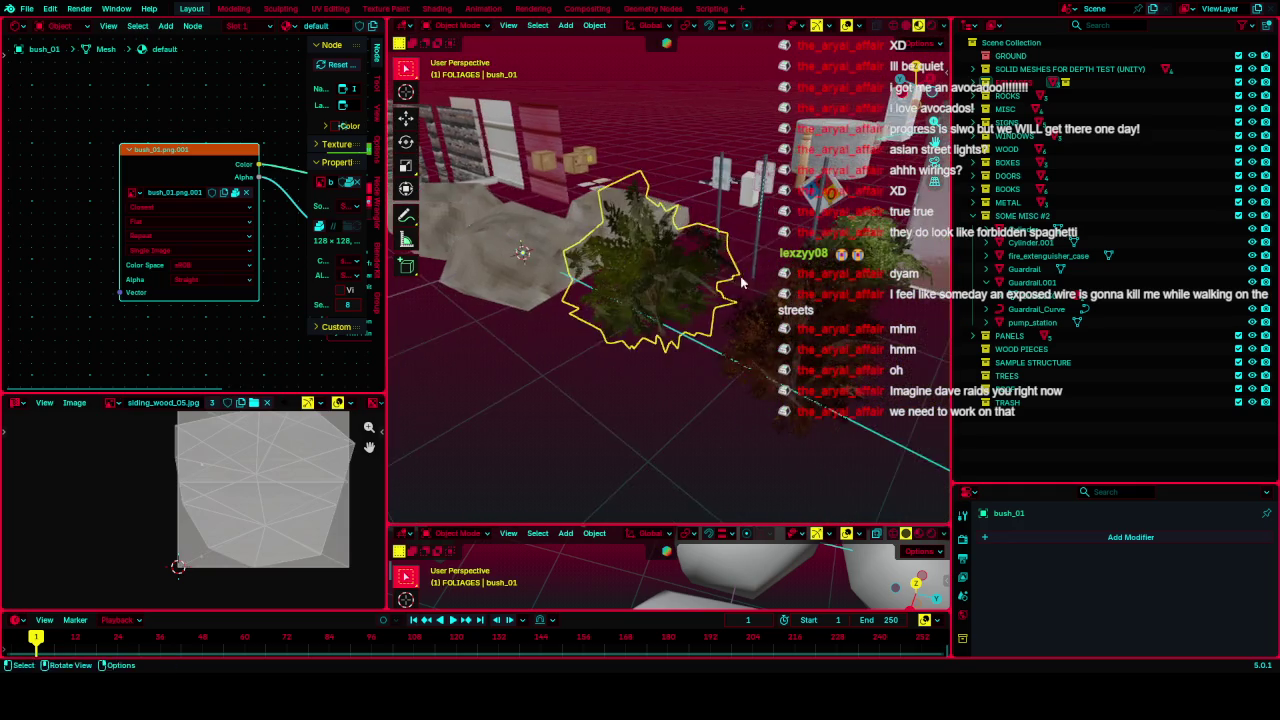
key(shift+grave)
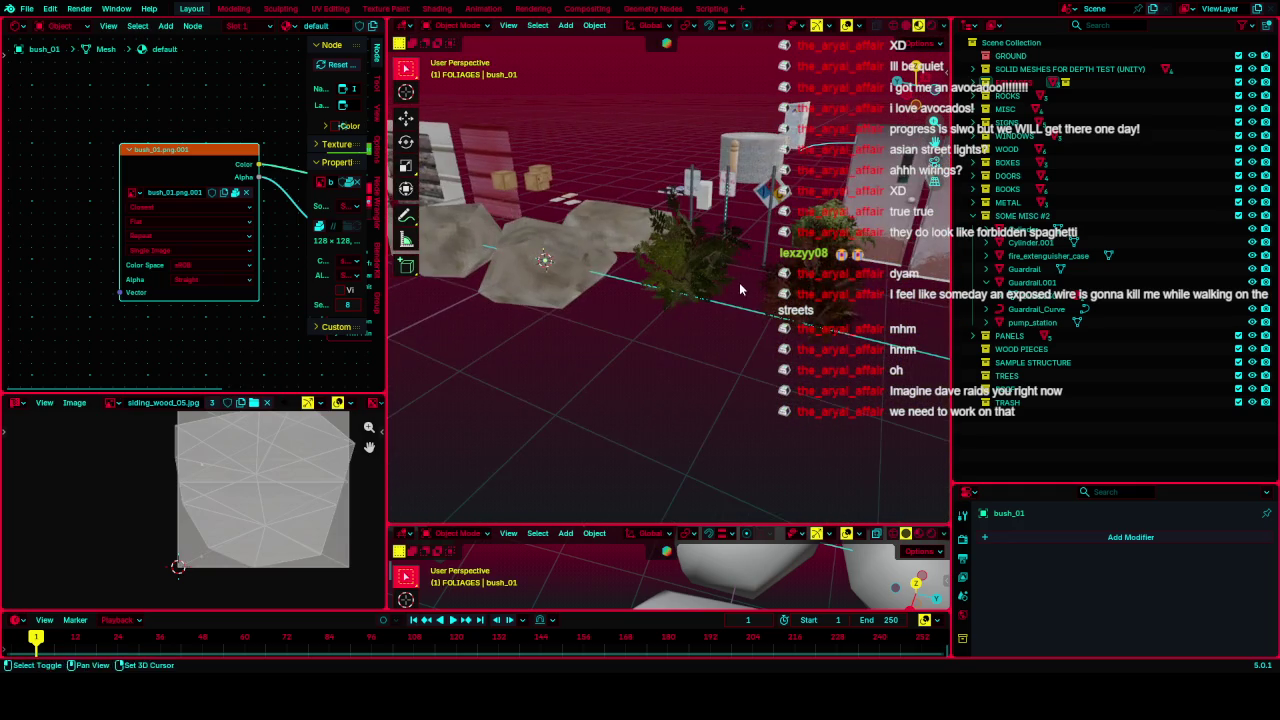
scroll(741, 264, up, 2)
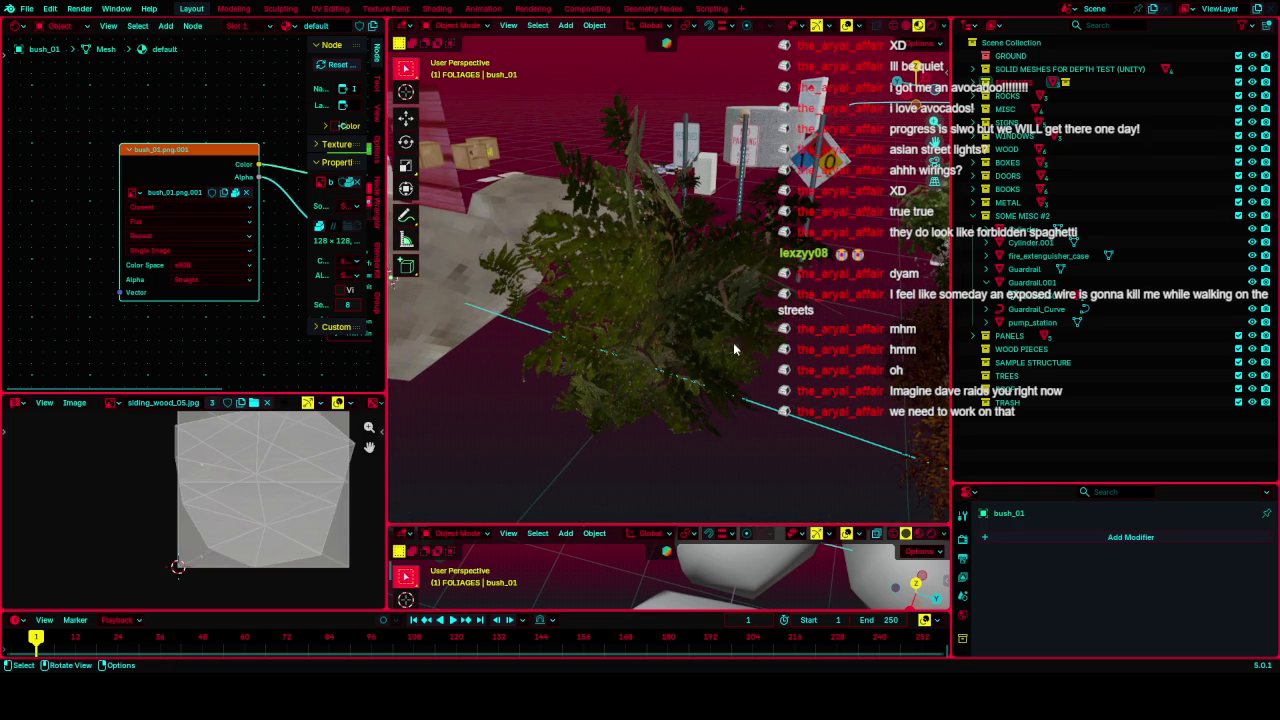
scroll(665, 406, down, 5)
Step: Zoom out from bush_01 to show it among the rocks and scattered props
scroll(670, 400, up, 5)
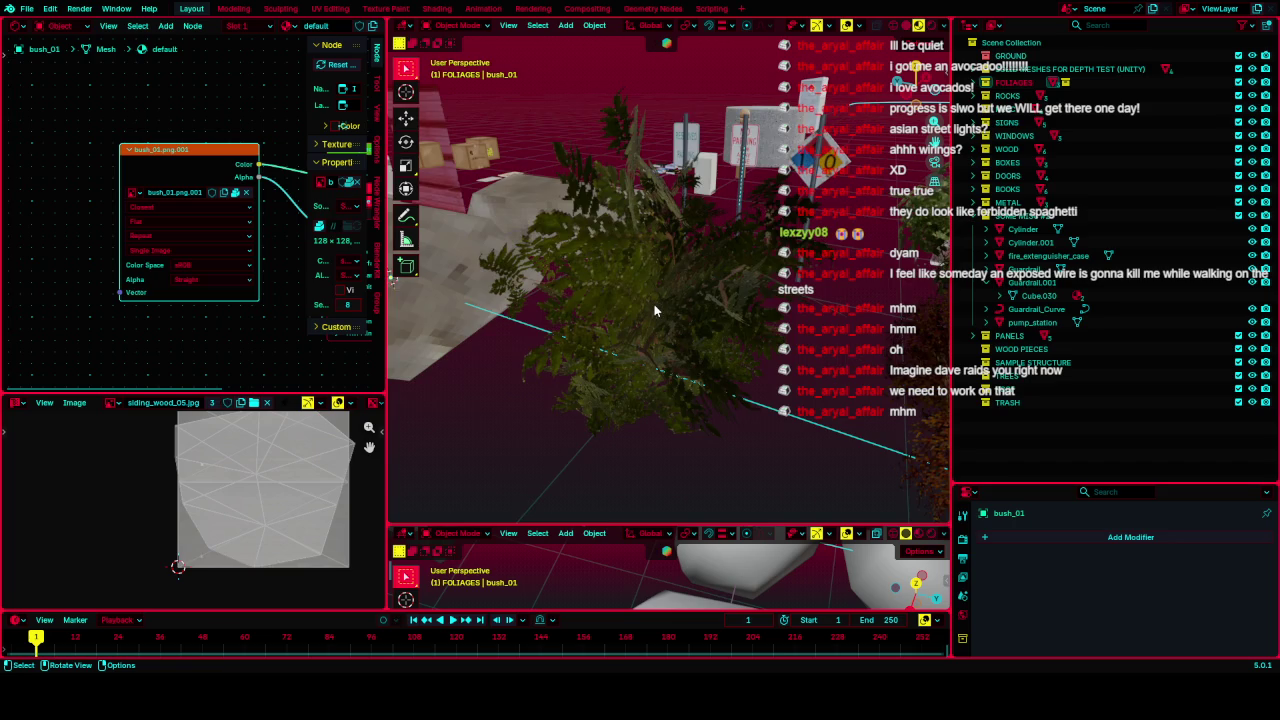
scroll(655, 305, down, 4)
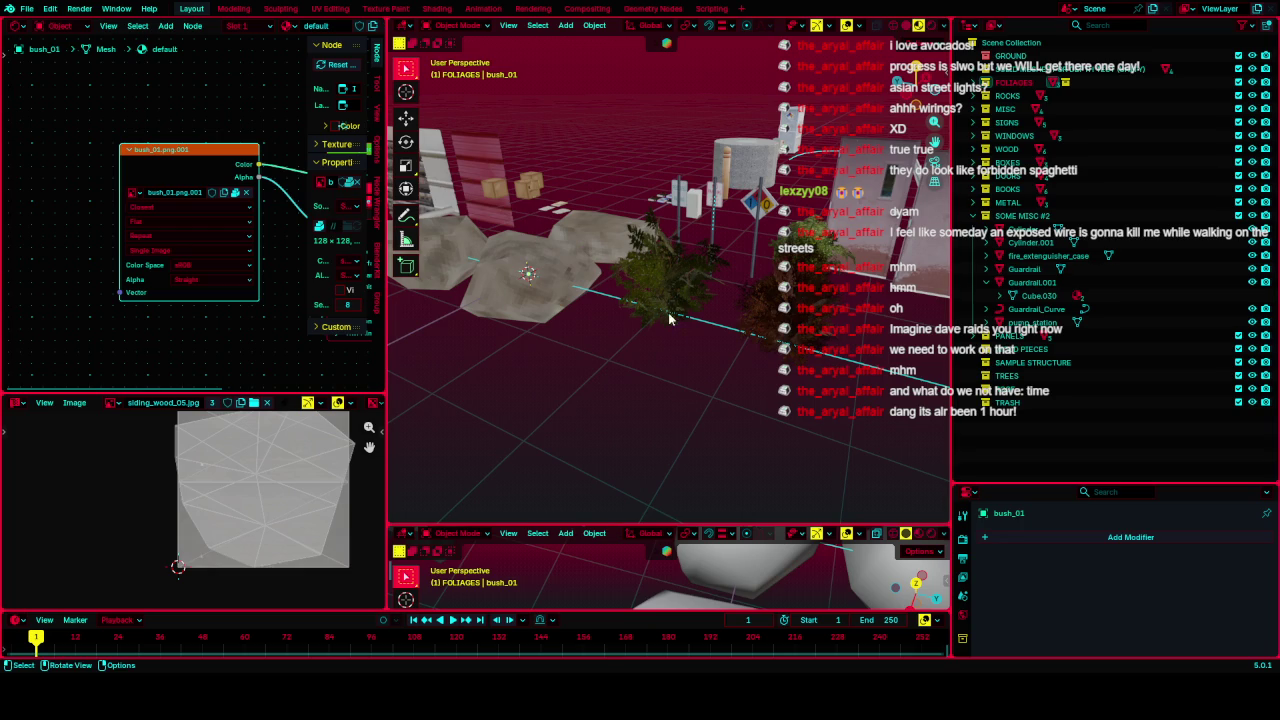
Step: Orbit, zoom and pan in close on the textured cubes, curved rail, cylinder and door panels
scroll(716, 340, down, 5)
scroll(716, 340, up, 5)
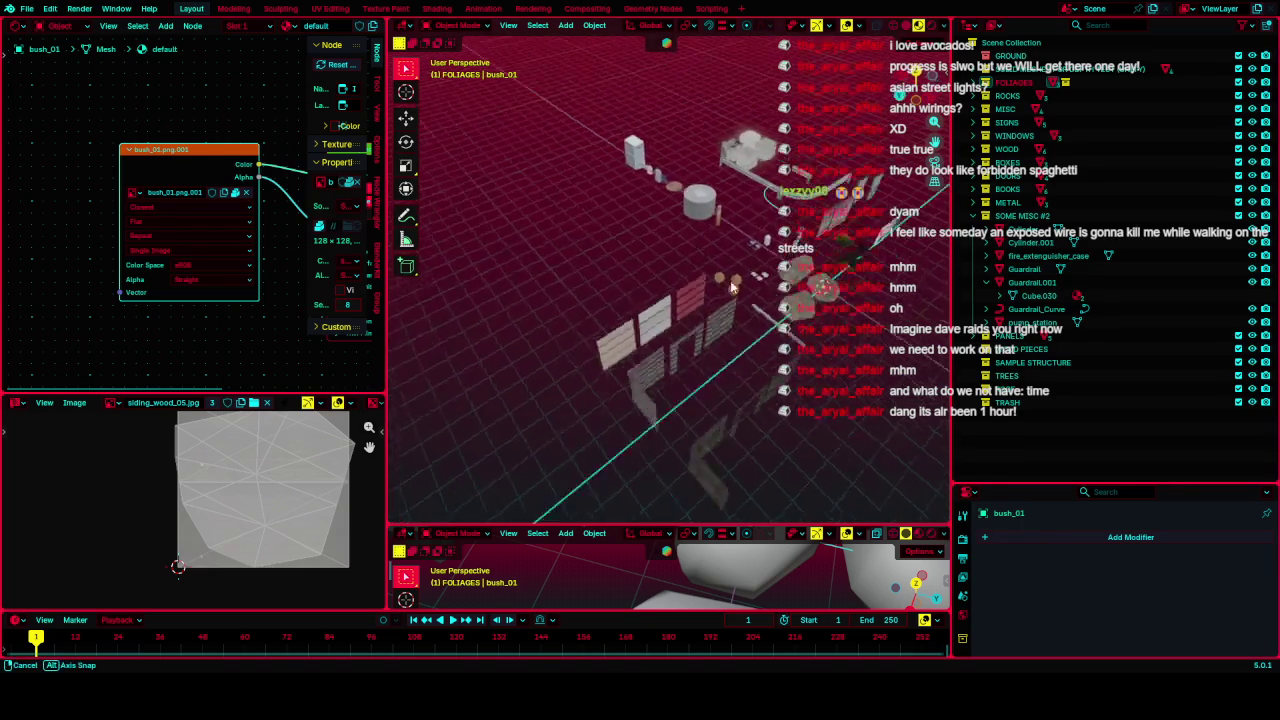
mouse_move(734, 267)
mouse_down()
mouse_move(644, 229)
mouse_move(770, 257)
mouse_up()
scroll(770, 257, up, 5)
scroll(740, 255, down, 6)
scroll(700, 254, up, 4)
drag(676, 253, 730, 300)
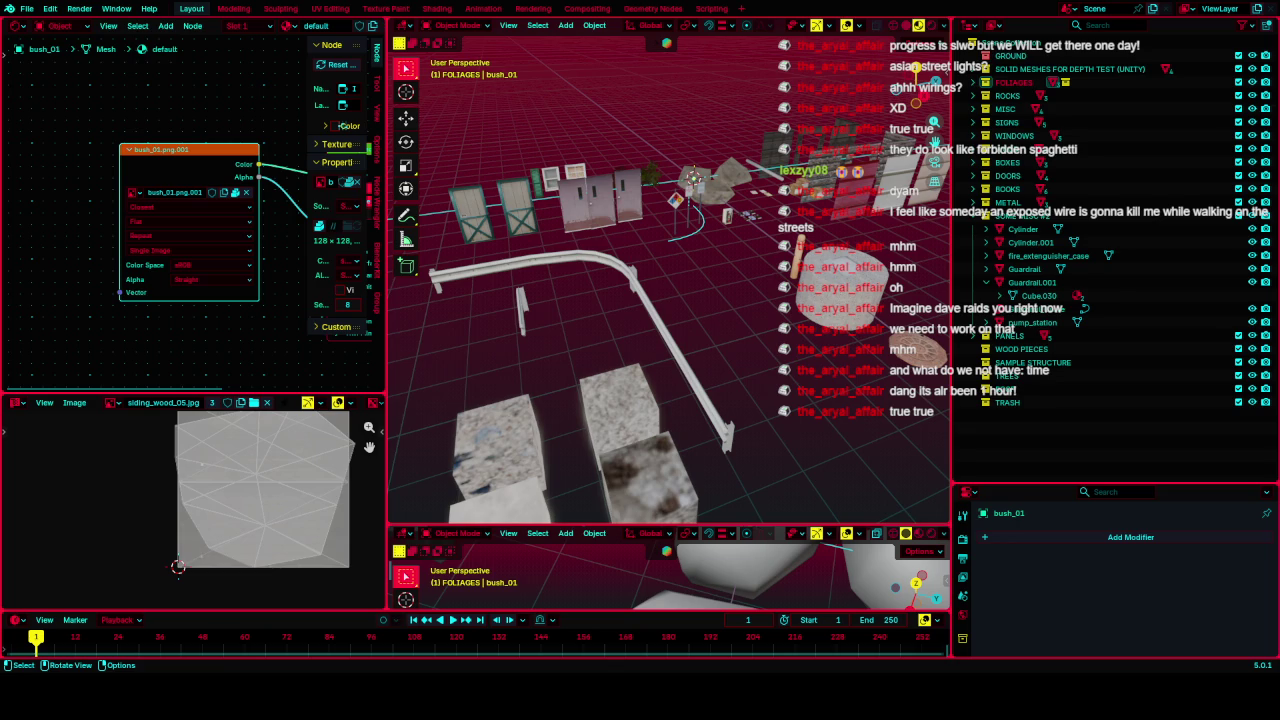
scroll(714, 268, down, 3)
Step: Orbit to a rotated angle and zoom out to frame the entire props layout
mouse_move(714, 268)
mouse_down()
mouse_move(755, 296)
mouse_move(687, 290)
mouse_move(663, 272)
mouse_move(735, 305)
mouse_move(704, 312)
mouse_move(694, 356)
mouse_up()
scroll(700, 355, down, 3)
scroll(705, 354, up, 8)
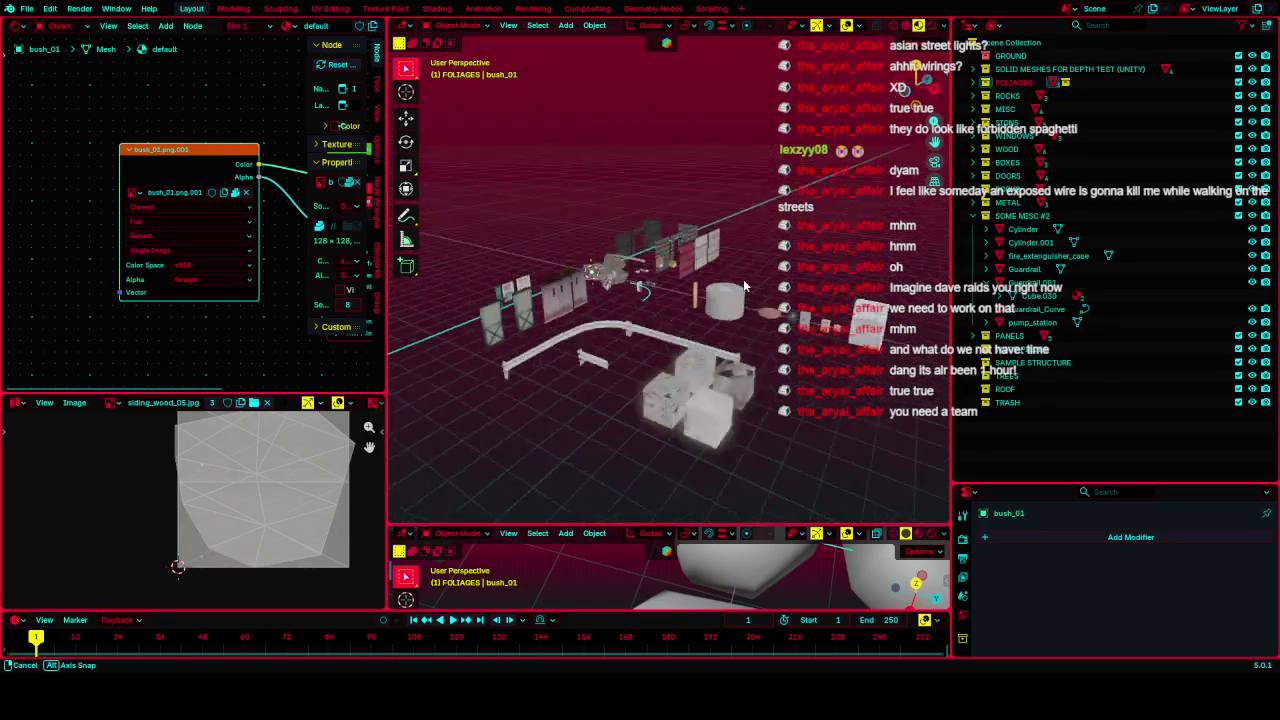
scroll(720, 323, down, 5)
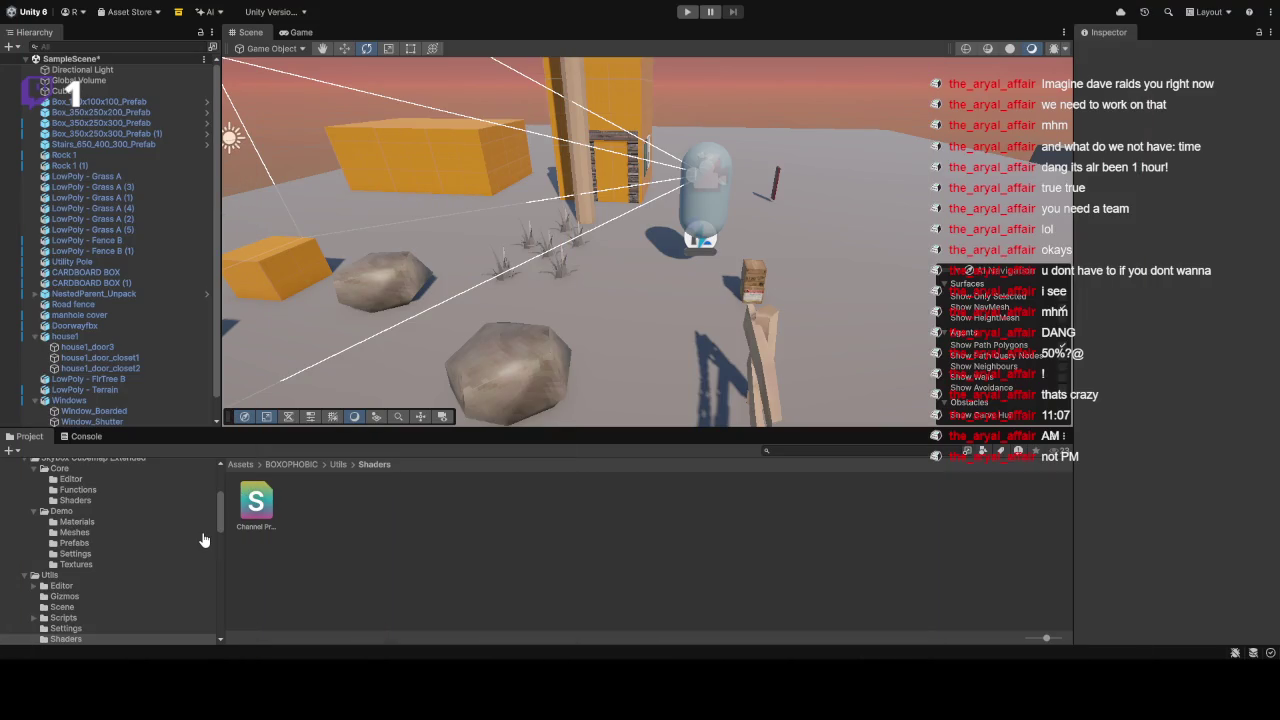
Step: Orbit past the snowy cabin and capsule to a high overview, briefly selecting Fence B (1)
mouse_move(726, 177)
mouse_down()
mouse_move(972, 88)
mouse_move(540, 69)
mouse_up()
scroll(540, 69, up, 5)
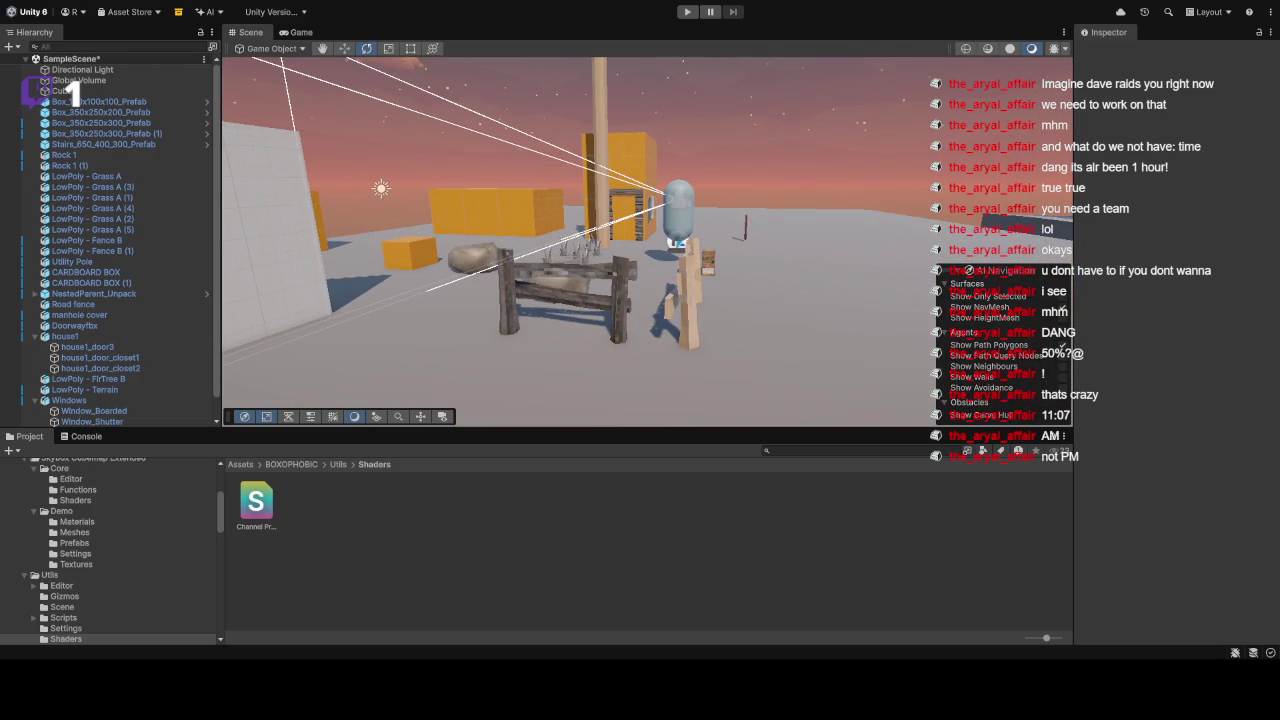
drag(716, 236, 772, 246)
scroll(772, 246, down, 5)
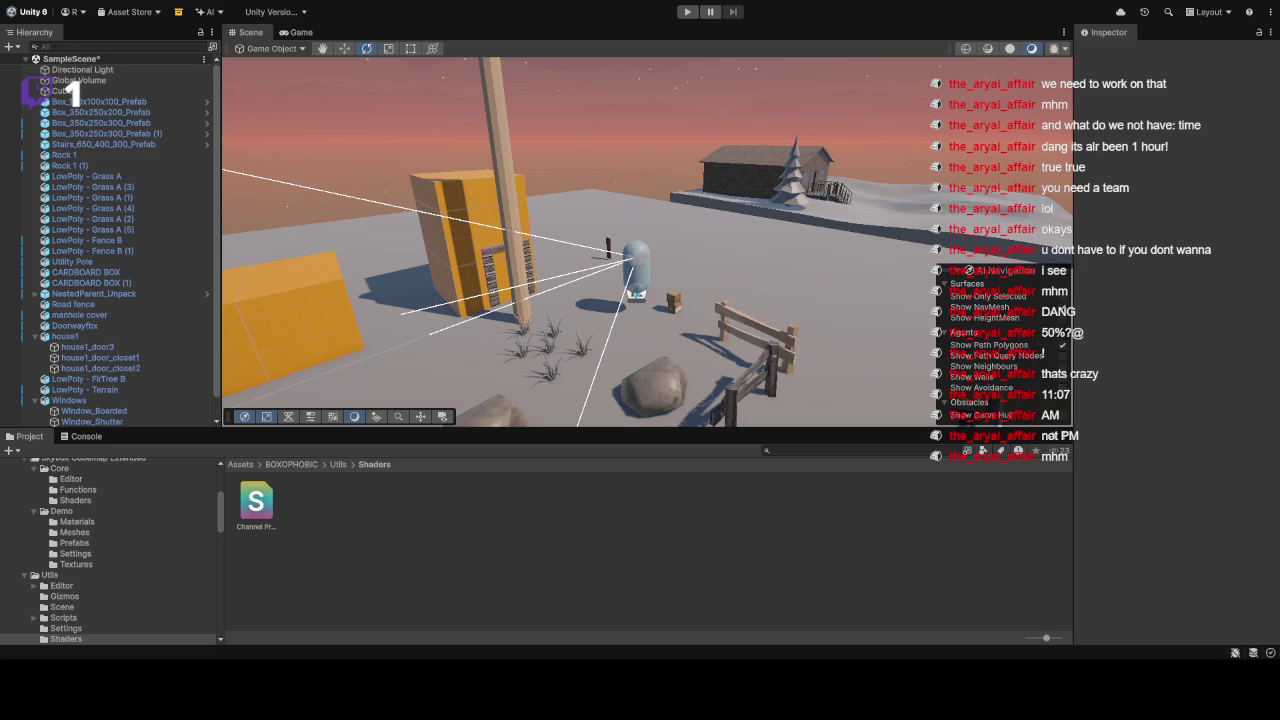
mouse_move(430, 170)
mouse_down()
mouse_move(398, 165)
mouse_move(485, 188)
mouse_move(727, 316)
mouse_move(876, 279)
mouse_move(817, 277)
mouse_move(842, 252)
mouse_move(790, 239)
mouse_move(750, 200)
mouse_move(802, 207)
mouse_move(381, 236)
mouse_up()
click(726, 316)
click(733, 186)
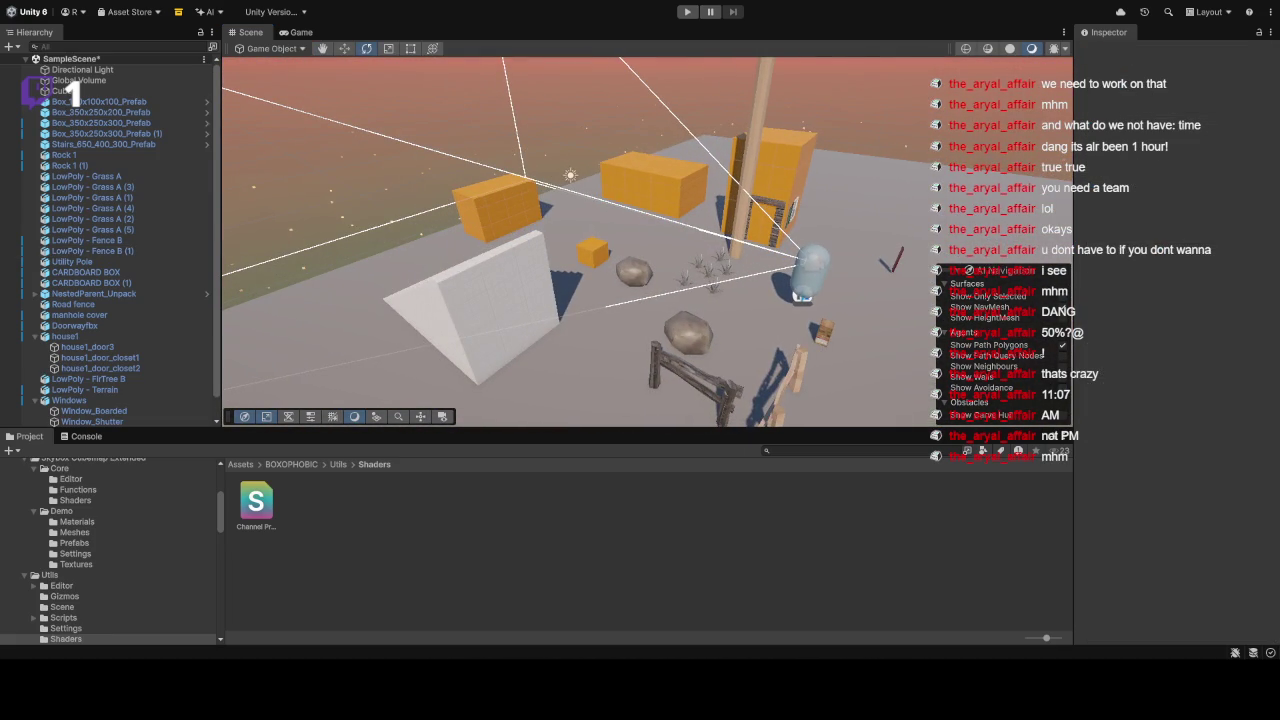
Step: Rotate the Directional Light to about X 45.2, Y 275.08 to recast the shadows
click(571, 178)
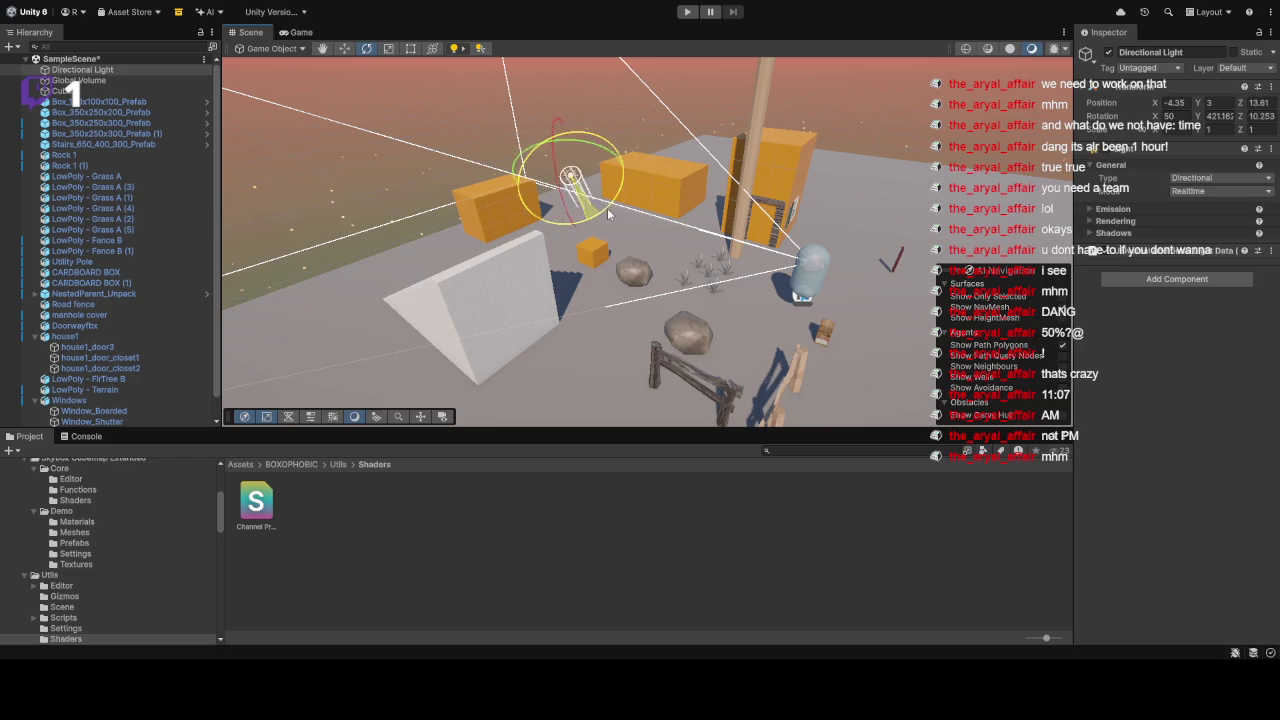
mouse_move(620, 158)
mouse_down()
mouse_move(656, 228)
mouse_move(655, 330)
mouse_move(645, 300)
mouse_up()
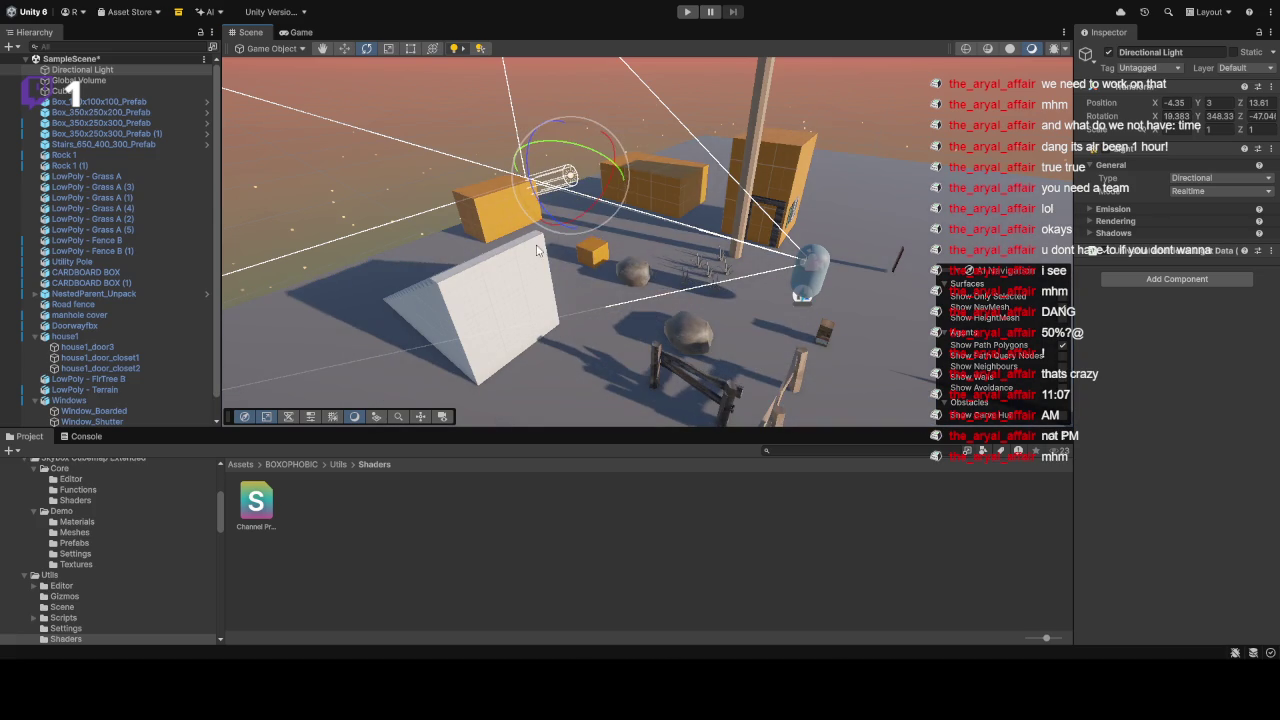
mouse_move(582, 216)
mouse_down()
mouse_move(530, 243)
mouse_move(567, 242)
mouse_move(575, 223)
mouse_move(585, 234)
mouse_move(576, 177)
mouse_move(630, 151)
mouse_move(802, 147)
mouse_move(762, 181)
mouse_move(680, 170)
mouse_move(773, 131)
mouse_move(762, 146)
mouse_move(789, 115)
mouse_up()
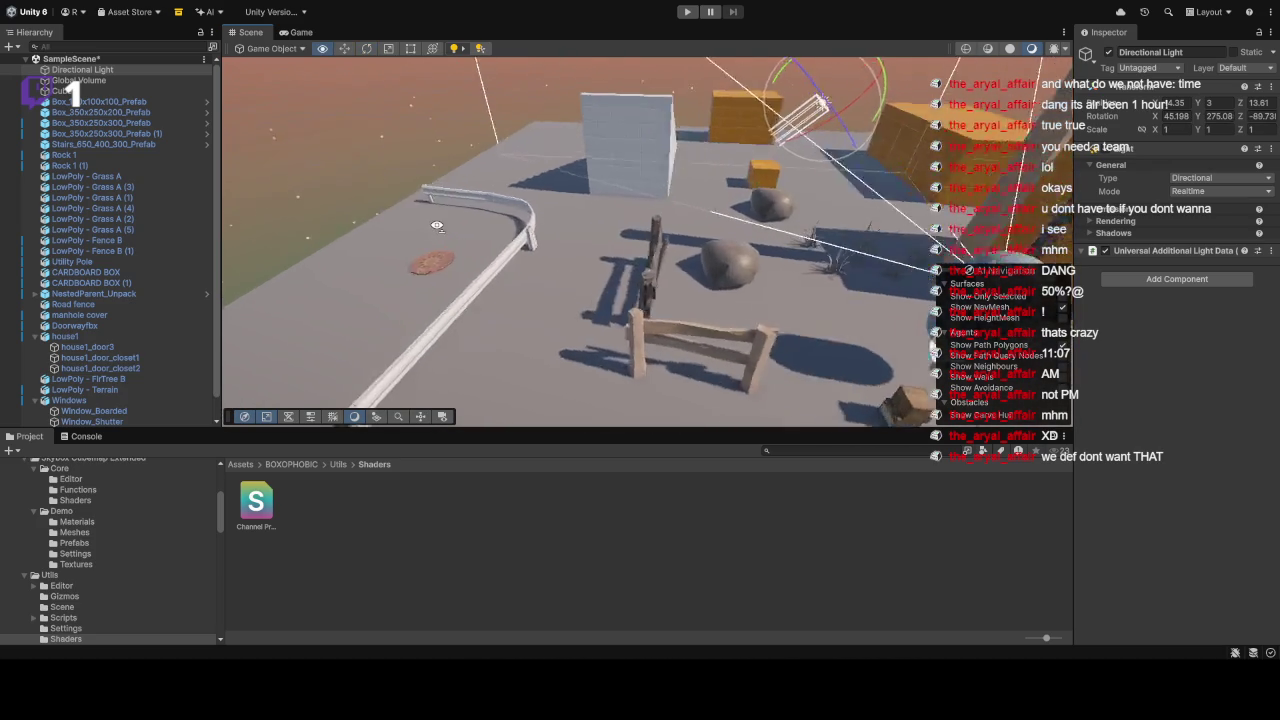
click(634, 225)
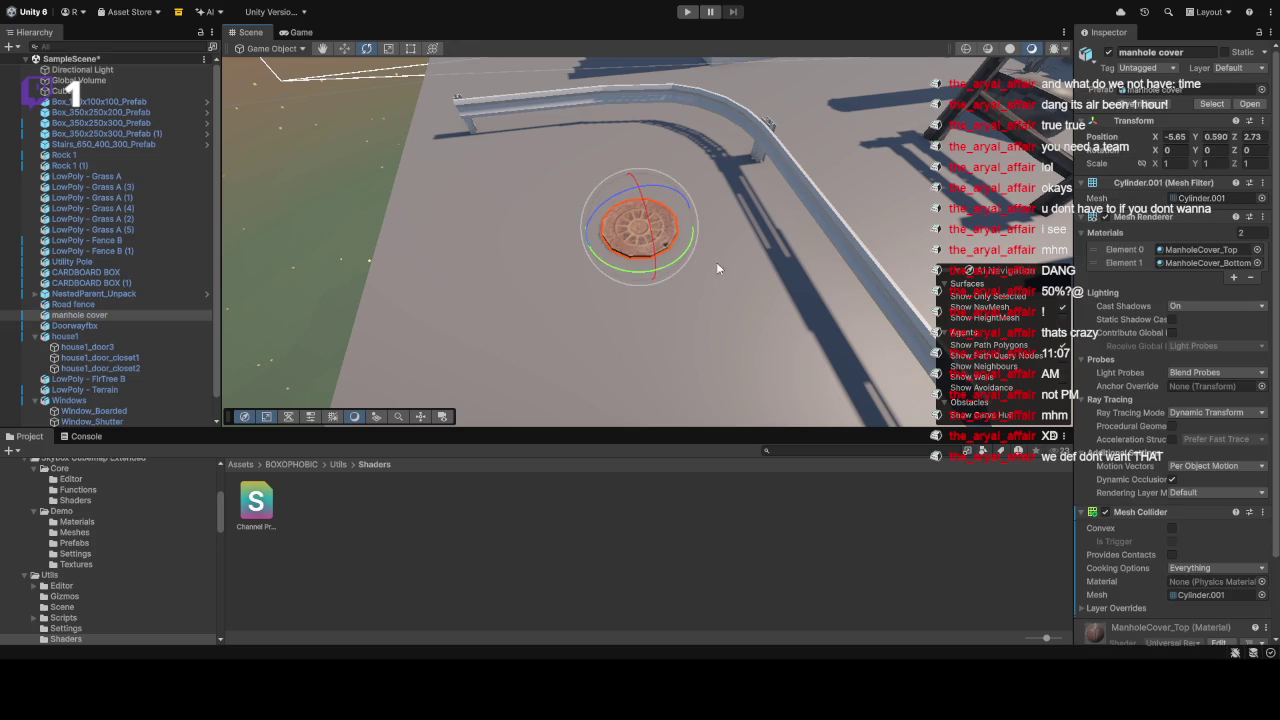
mouse_move(785, 180)
mouse_down()
mouse_move(1014, 214)
mouse_move(856, 197)
mouse_up()
click(727, 153)
mouse_move(739, 178)
mouse_down()
mouse_move(760, 148)
mouse_move(770, 86)
mouse_move(715, 203)
mouse_move(651, 166)
mouse_move(564, 245)
mouse_move(579, 245)
mouse_up()
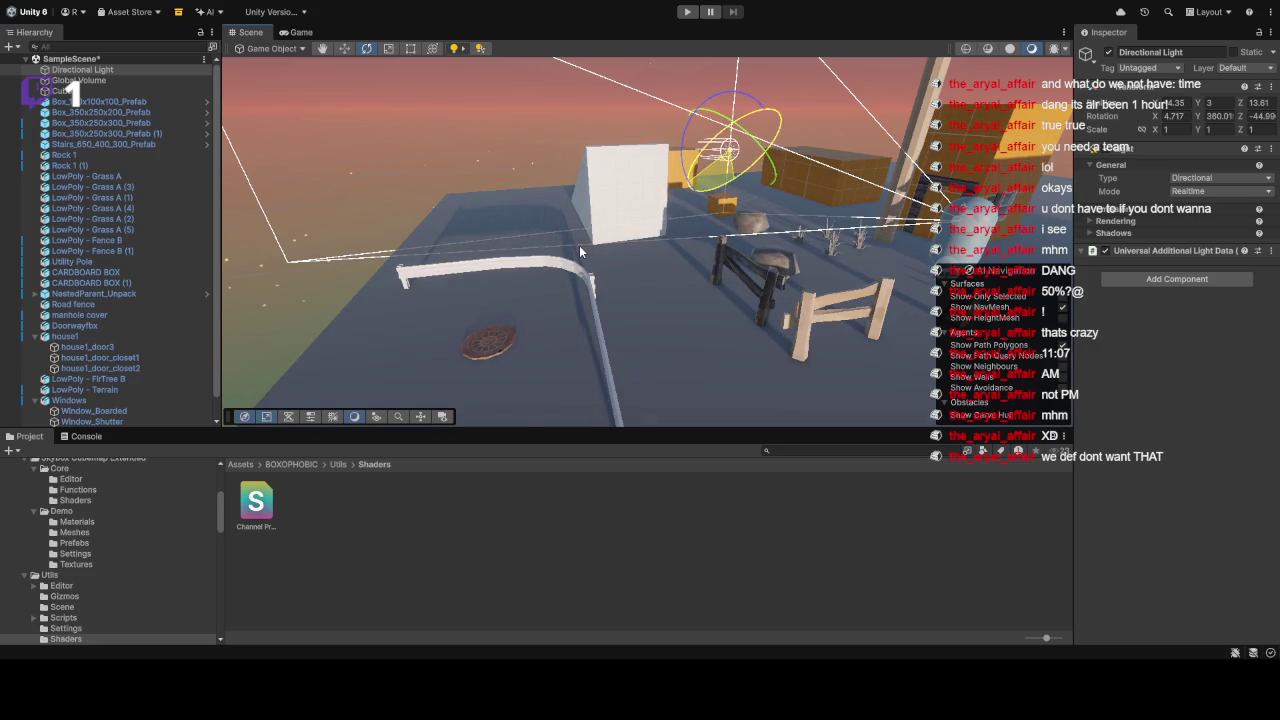
mouse_move(729, 123)
mouse_down()
mouse_move(790, 226)
mouse_move(1127, 237)
mouse_up()
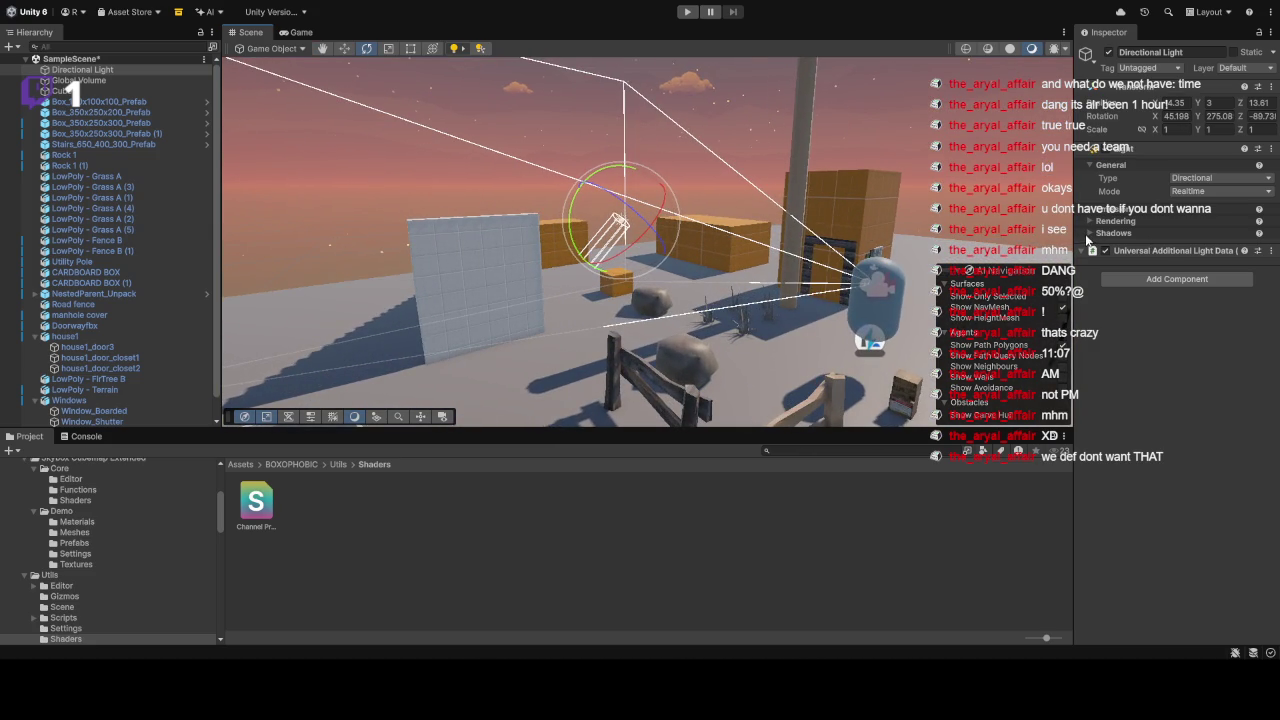
Step: Lower the light's Emission Temperature from 5000 to about 4339 K, reverting the filter tint
click(1087, 224)
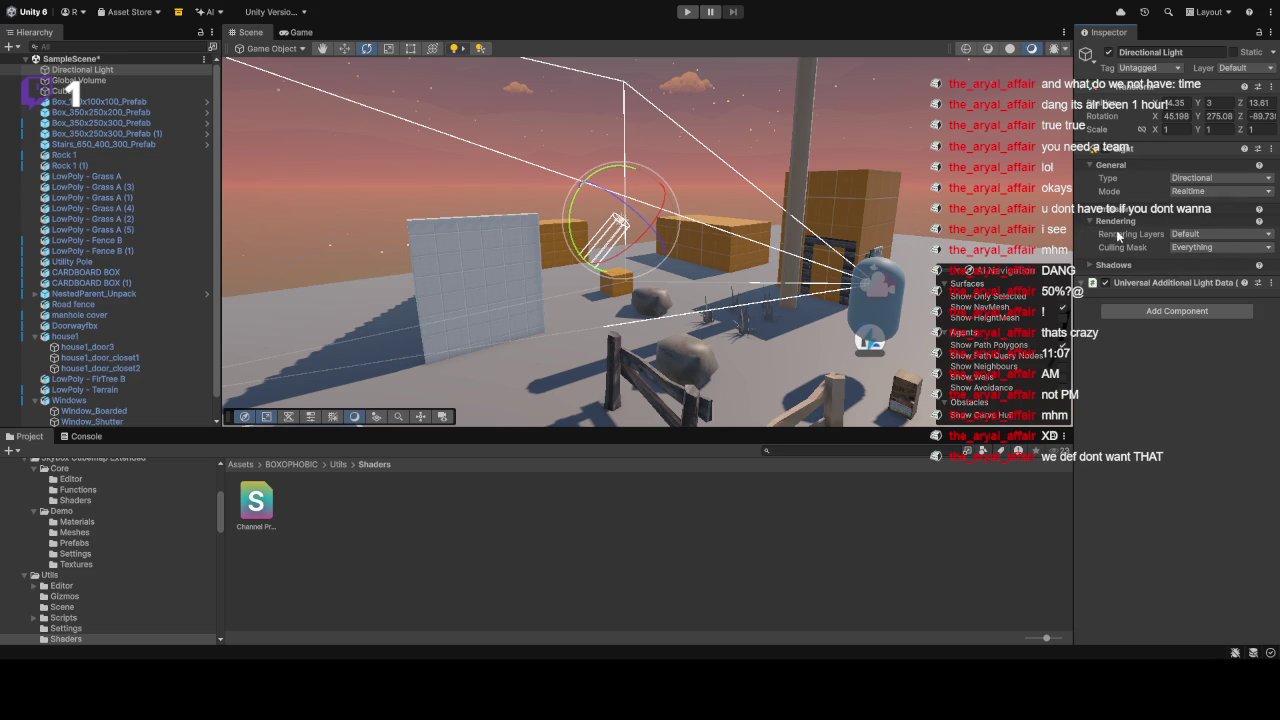
click(1092, 209)
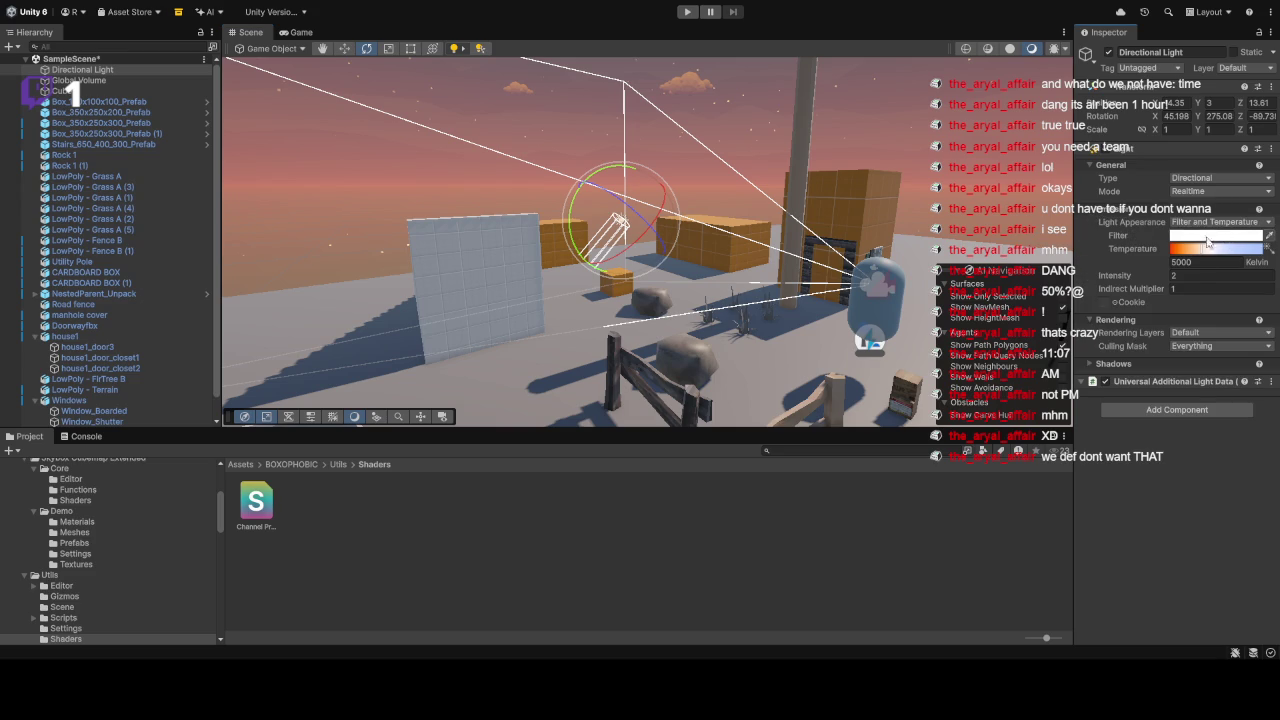
drag(1199, 252, 1200, 253)
click(1196, 254)
key(ctrl+z)
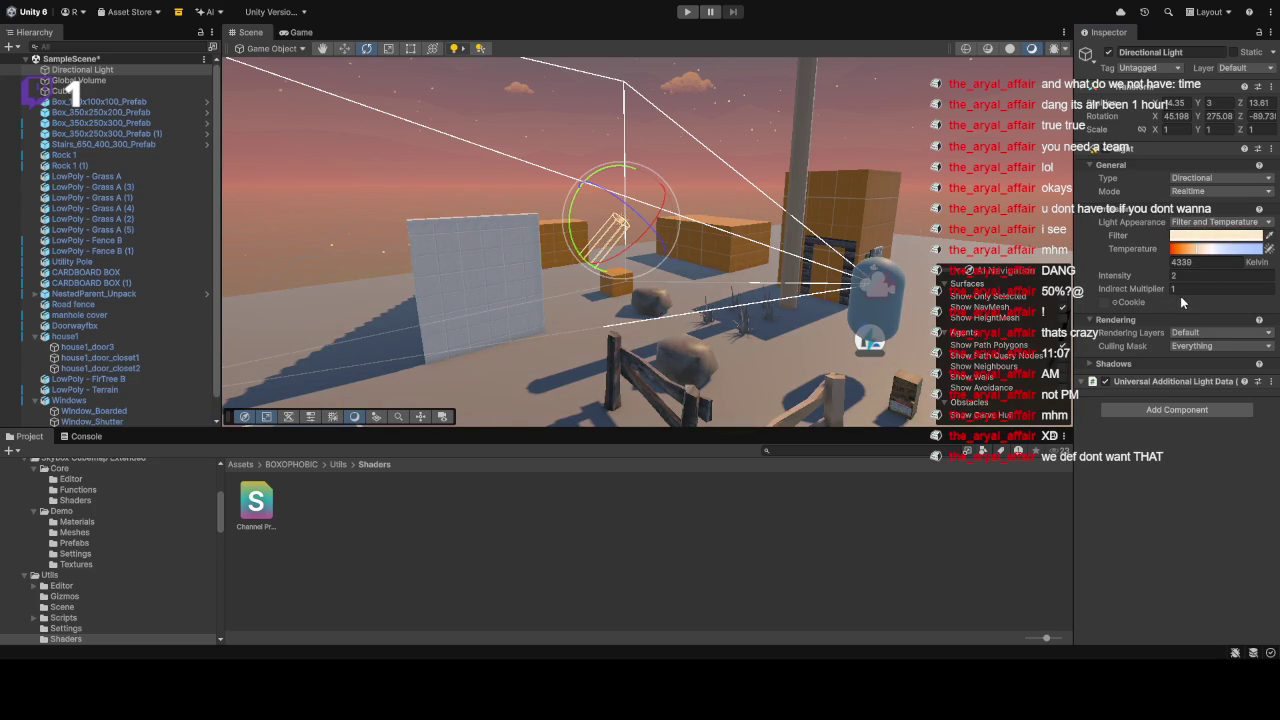
Step: Deselect the light and orbit the Scene view down to a lower angle
click(895, 253)
click(914, 133)
mouse_move(914, 133)
mouse_down()
mouse_move(801, 246)
mouse_move(1121, 240)
mouse_move(152, 228)
mouse_move(22, 179)
mouse_move(1179, 93)
mouse_move(1172, 108)
mouse_up()
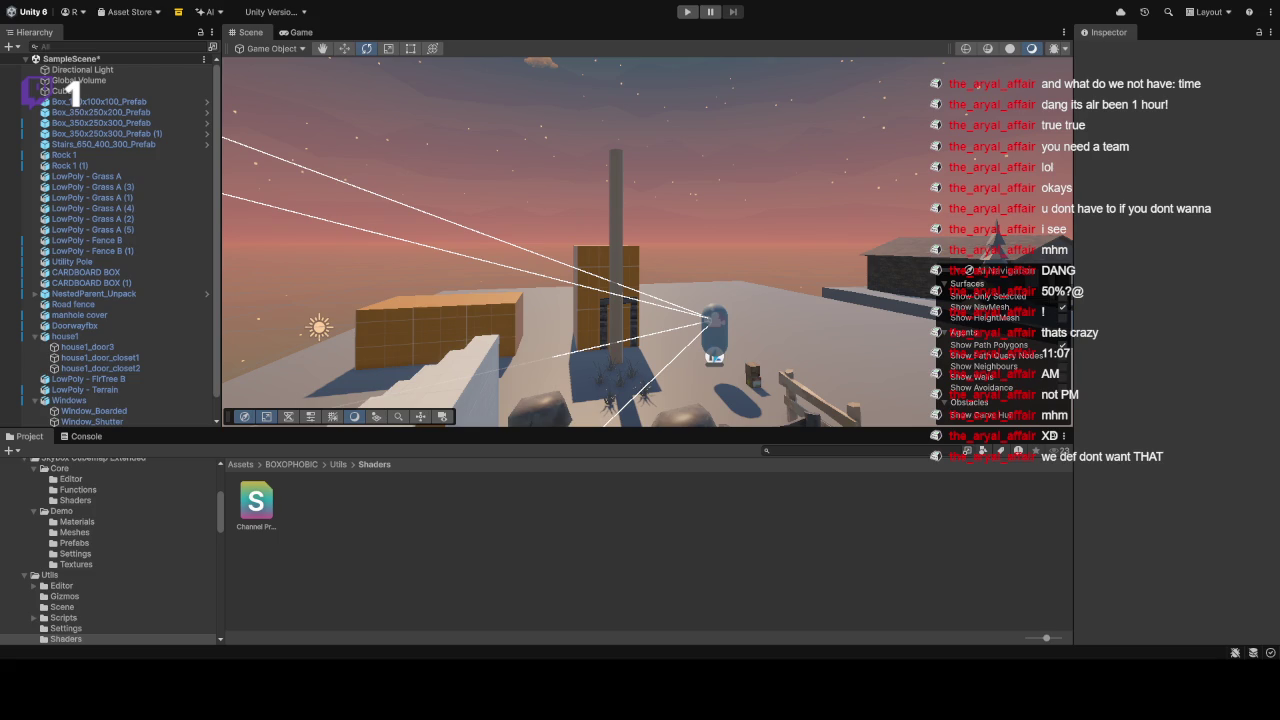
mouse_move(688, 202)
mouse_down()
mouse_move(812, 242)
mouse_move(215, 244)
mouse_move(478, 183)
mouse_up()
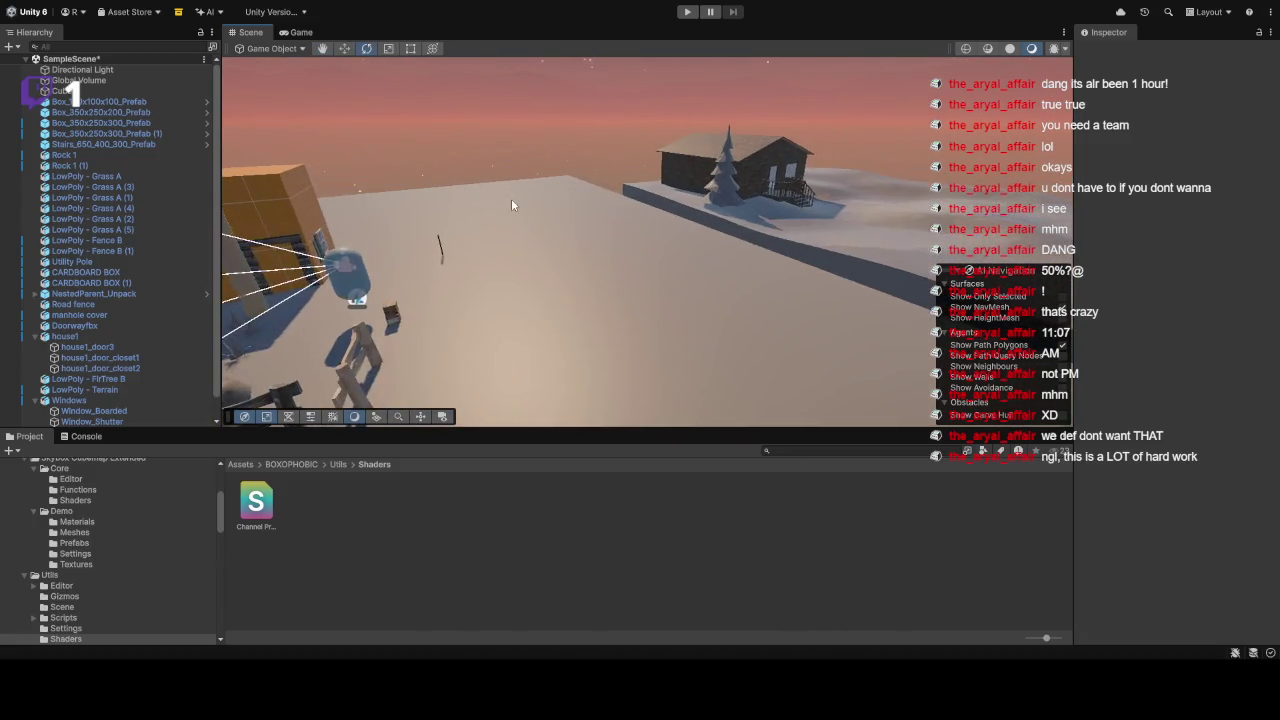
scroll(478, 183, down, 10)
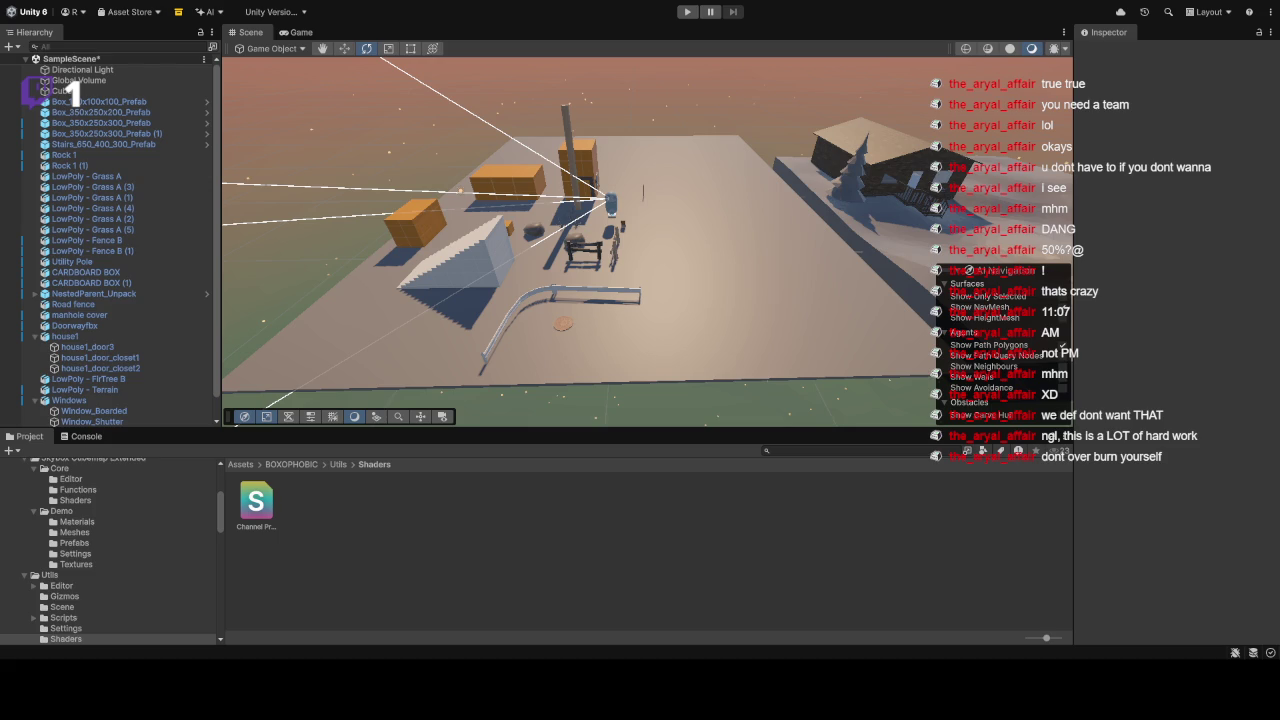
mouse_move(783, 258)
mouse_down()
mouse_move(758, 197)
mouse_move(763, 100)
mouse_move(539, 77)
mouse_move(620, 120)
mouse_move(845, 158)
mouse_move(1040, 90)
mouse_move(780, 200)
mouse_move(766, 208)
mouse_move(797, 197)
mouse_move(760, 224)
mouse_up()
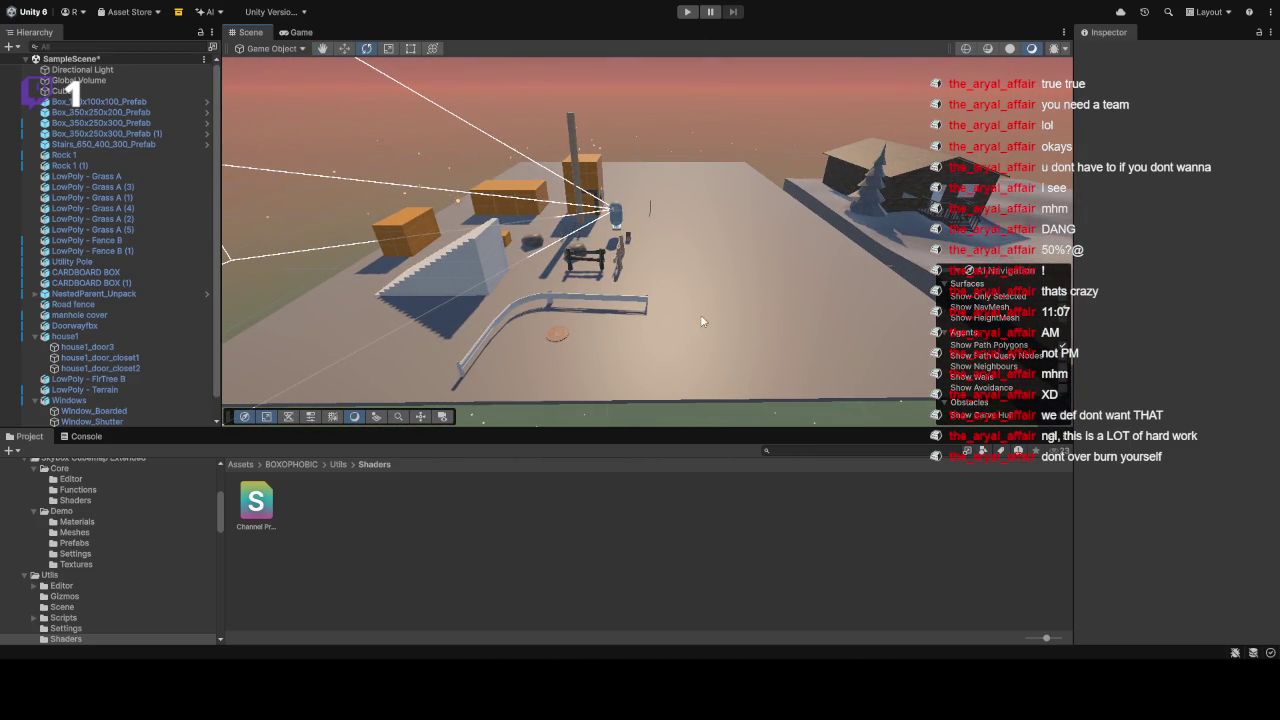
drag(731, 193, 666, 200)
mouse_move(603, 150)
mouse_down()
mouse_move(700, 210)
mouse_move(670, 190)
mouse_up()
click(664, 187)
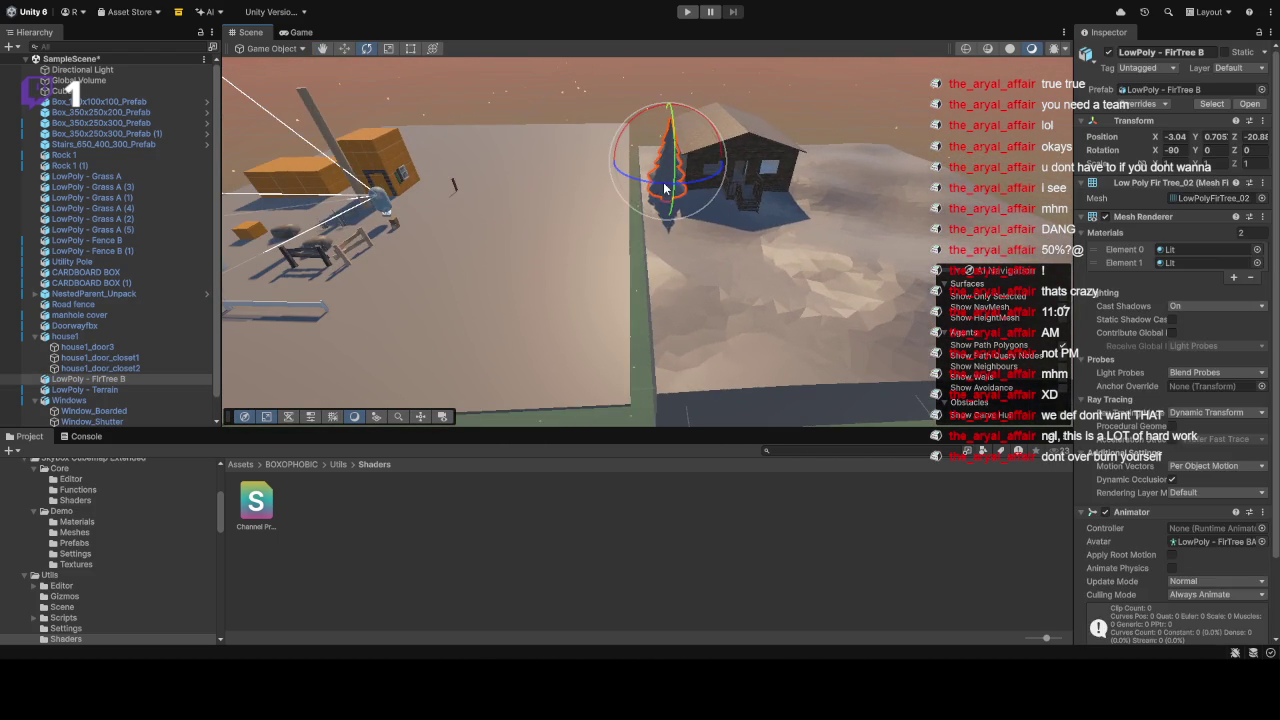
click(772, 148)
click(554, 162)
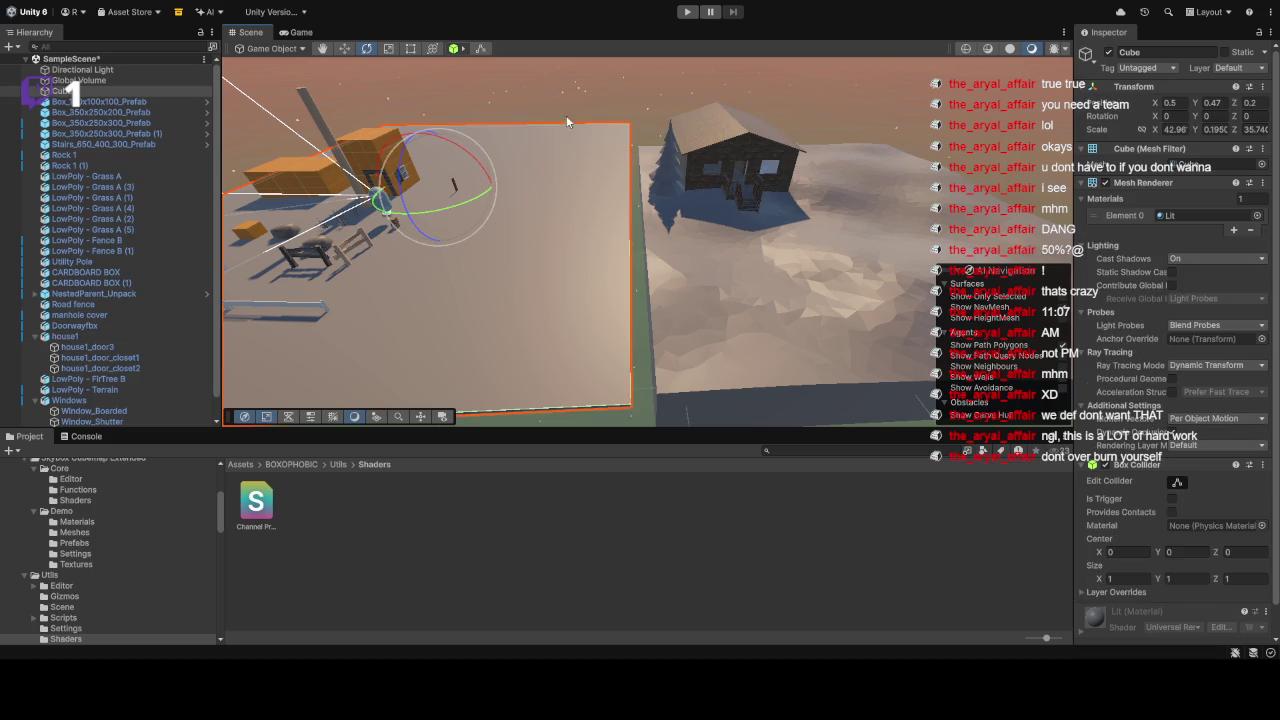
click(628, 70)
mouse_move(480, 200)
mouse_down()
mouse_move(491, 220)
mouse_move(543, 230)
mouse_up()
mouse_move(756, 218)
mouse_down()
mouse_move(777, 182)
mouse_move(617, 197)
mouse_move(594, 154)
mouse_move(543, 166)
mouse_move(636, 214)
mouse_move(640, 174)
mouse_move(313, 108)
mouse_up()
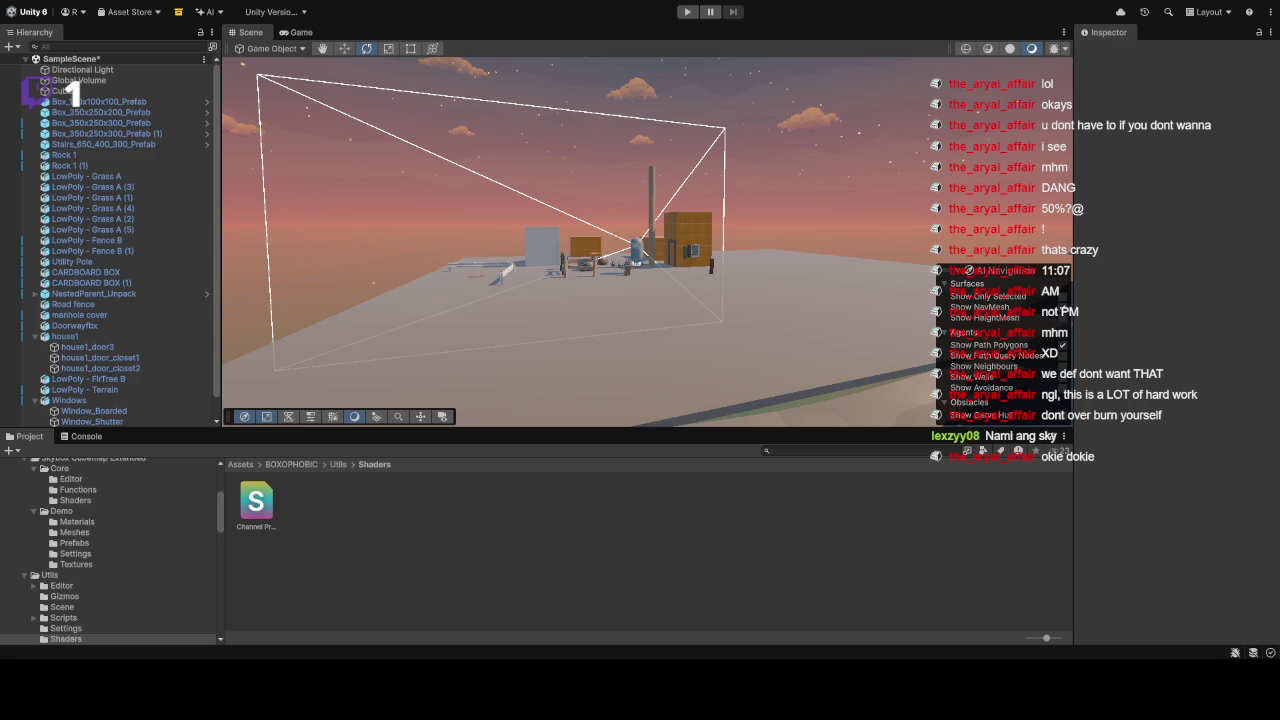
mouse_move(675, 203)
mouse_down()
mouse_move(897, 183)
mouse_move(806, 171)
mouse_move(865, 204)
mouse_up()
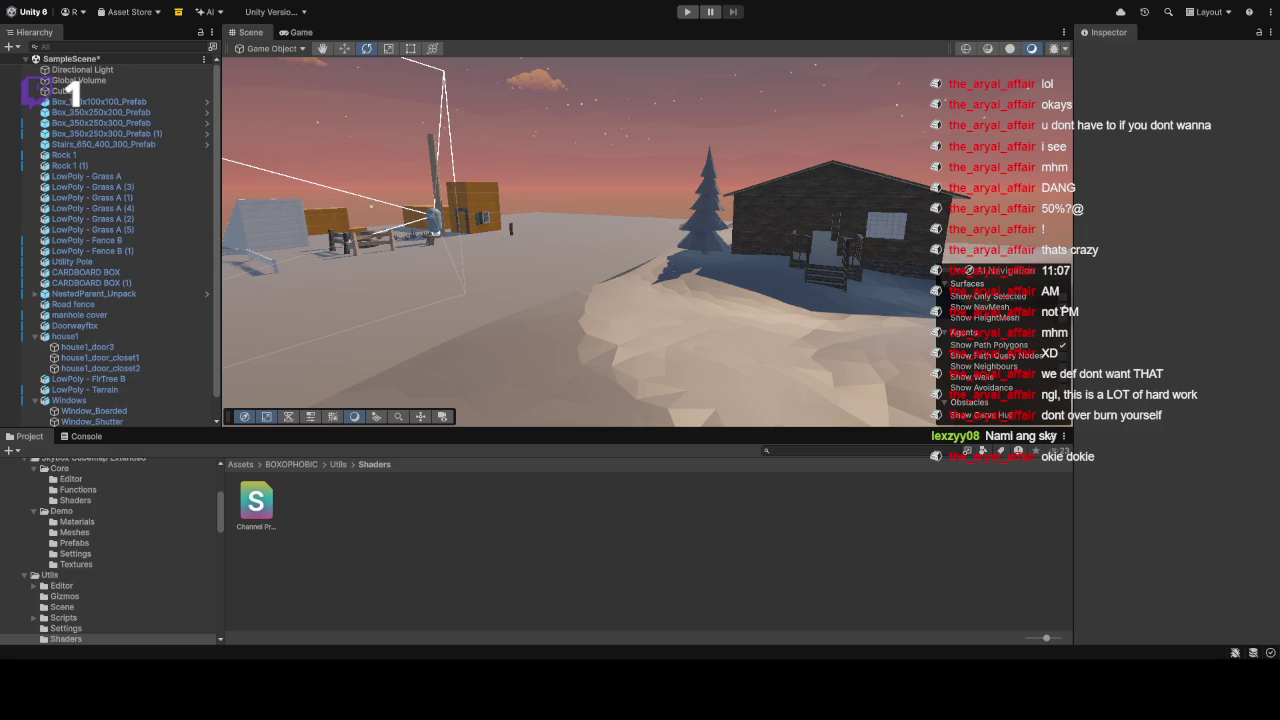
drag(800, 246, 773, 229)
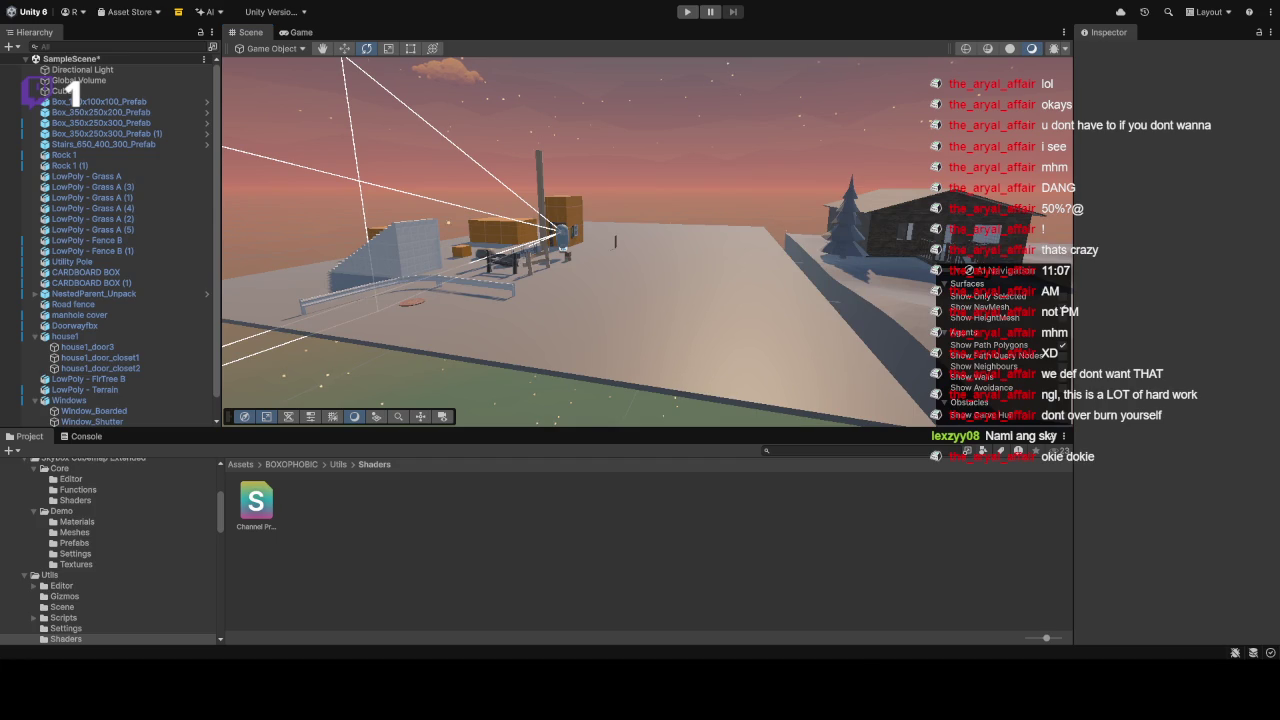
mouse_move(575, 257)
mouse_down()
mouse_move(760, 206)
mouse_move(480, 263)
mouse_move(817, 280)
mouse_move(643, 309)
mouse_move(472, 311)
mouse_move(325, 289)
mouse_move(684, 290)
mouse_move(712, 229)
mouse_move(892, 243)
mouse_move(831, 251)
mouse_move(797, 277)
mouse_move(648, 286)
mouse_up()
click(648, 286)
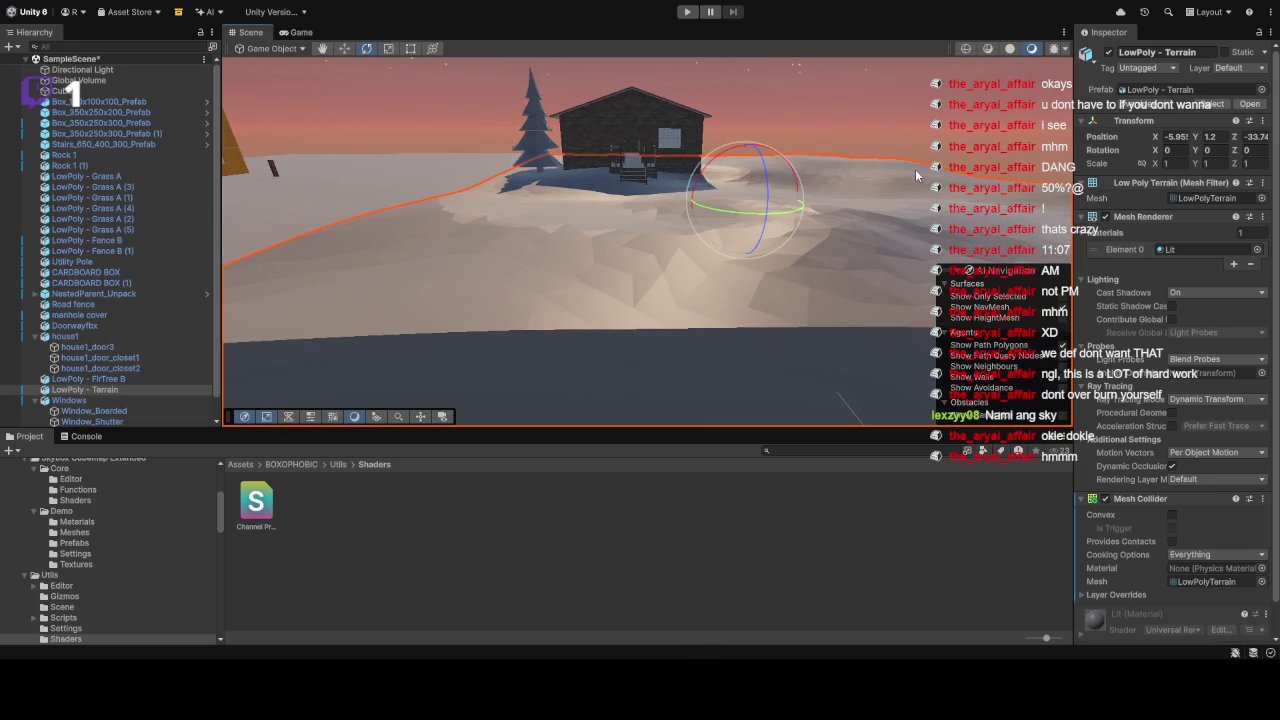
mouse_move(903, 224)
mouse_down()
mouse_move(759, 219)
mouse_move(845, 140)
mouse_up()
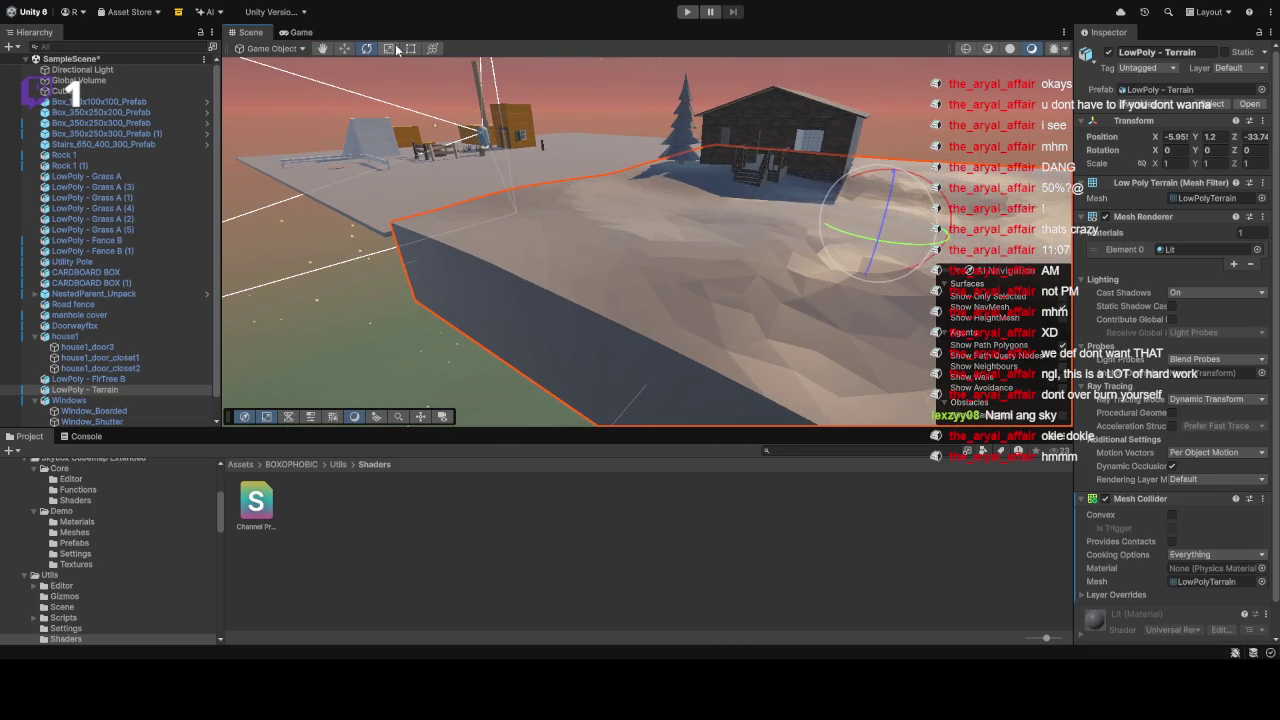
click(851, 135)
click(913, 140)
mouse_move(928, 140)
mouse_down()
mouse_move(880, 80)
mouse_move(922, 221)
mouse_move(1140, 232)
mouse_up()
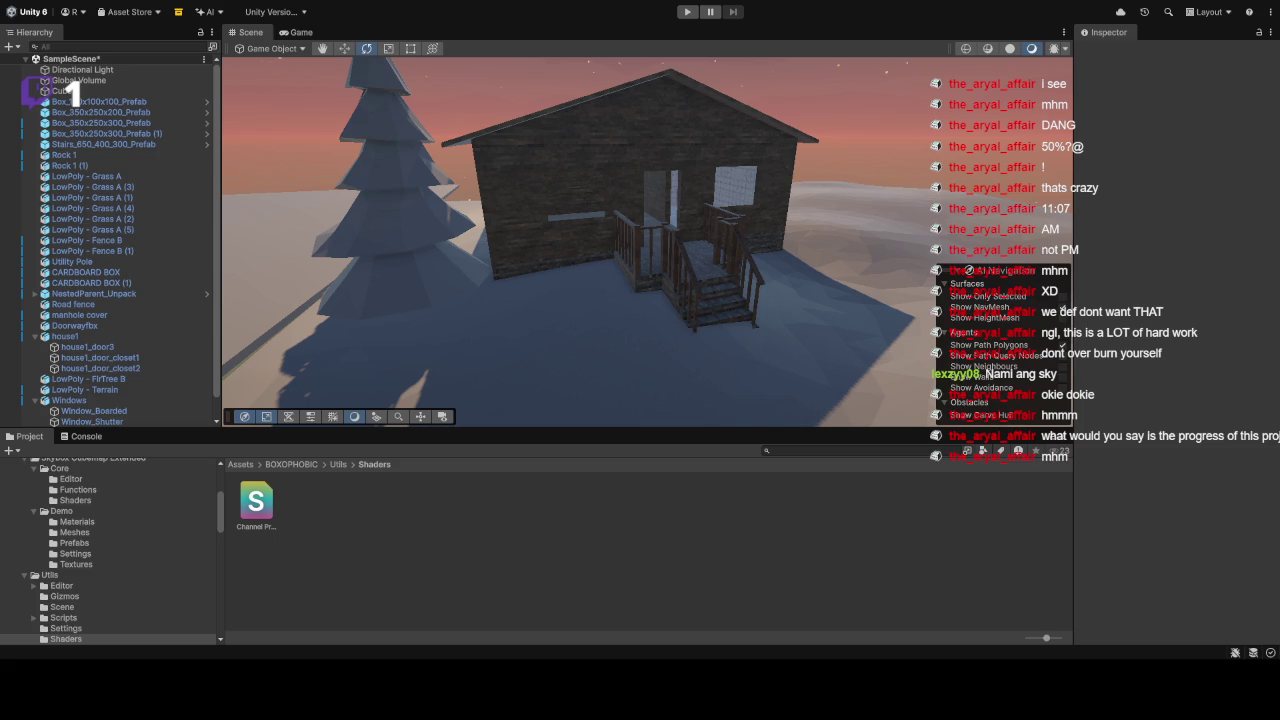
scroll(515, 232, down, 10)
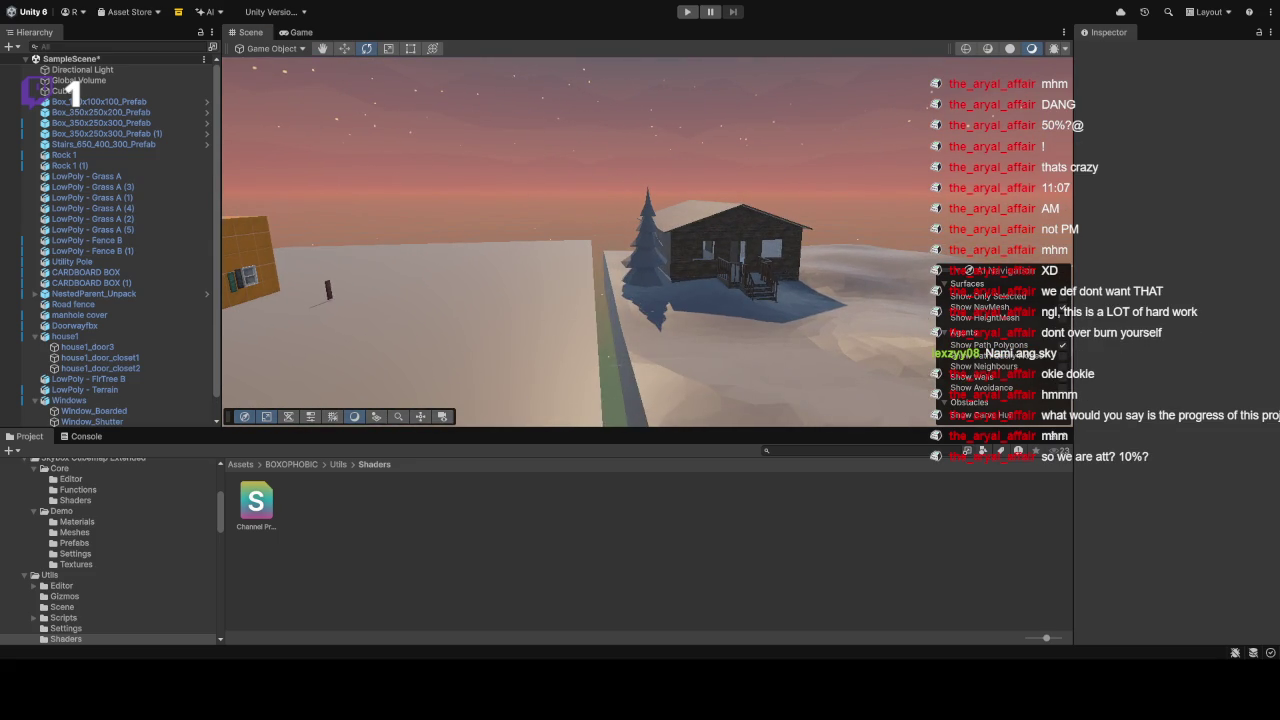
mouse_move(646, 262)
mouse_down()
mouse_move(702, 229)
mouse_move(589, 217)
mouse_move(680, 224)
mouse_up()
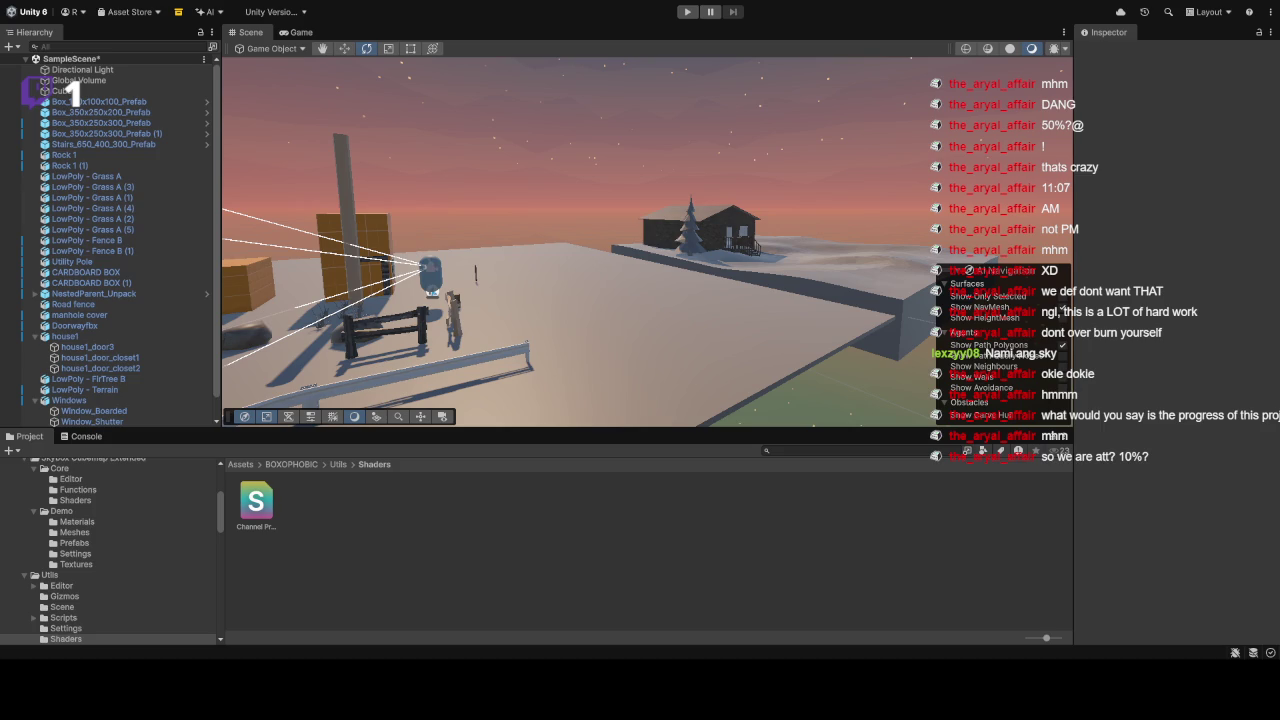
mouse_move(540, 250)
mouse_down()
mouse_move(390, 232)
mouse_move(508, 226)
mouse_move(819, 261)
mouse_up()
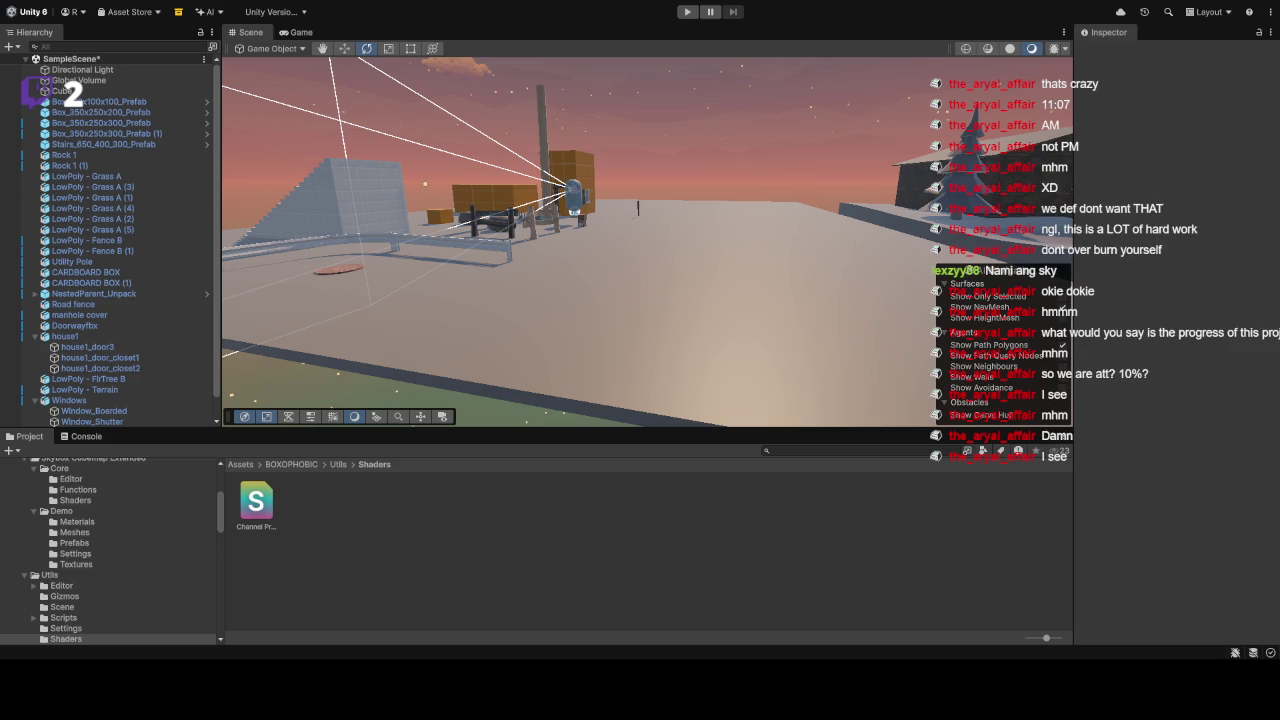
mouse_move(693, 224)
mouse_down()
mouse_move(604, 268)
mouse_move(720, 242)
mouse_move(694, 243)
mouse_move(782, 246)
mouse_up()
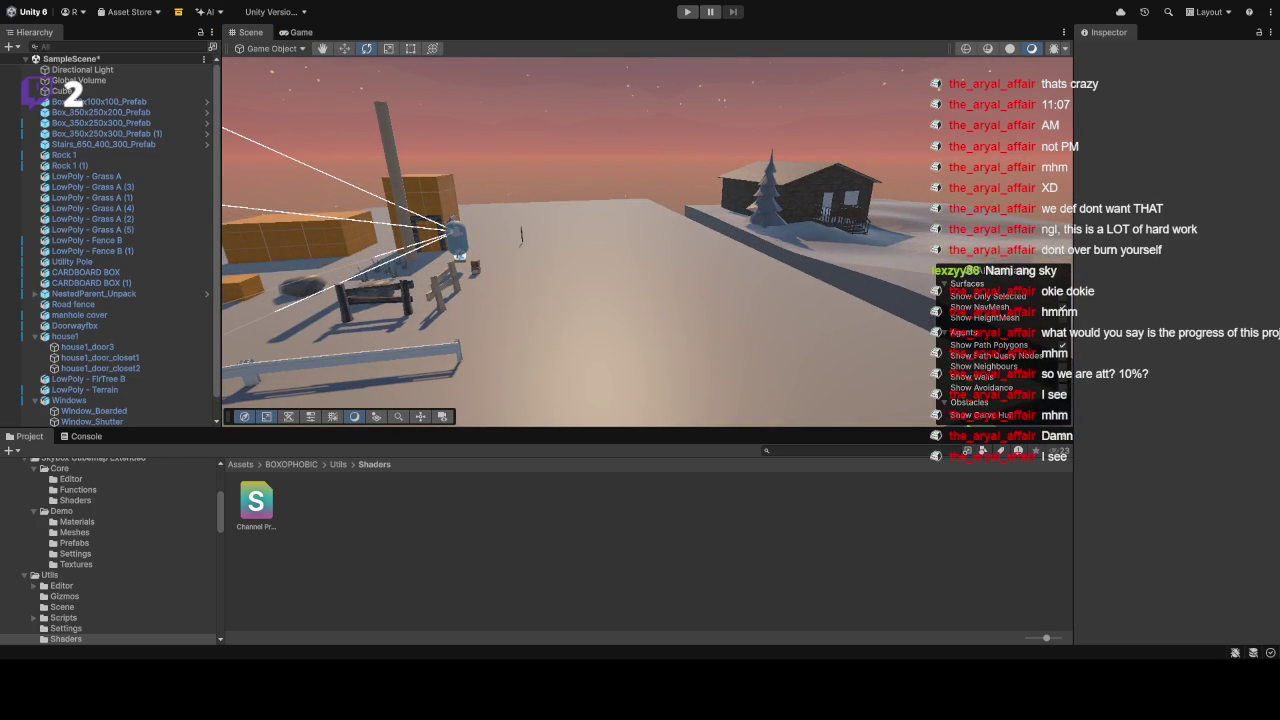
mouse_move(677, 285)
mouse_down()
mouse_move(660, 237)
mouse_move(663, 268)
mouse_move(794, 307)
mouse_up()
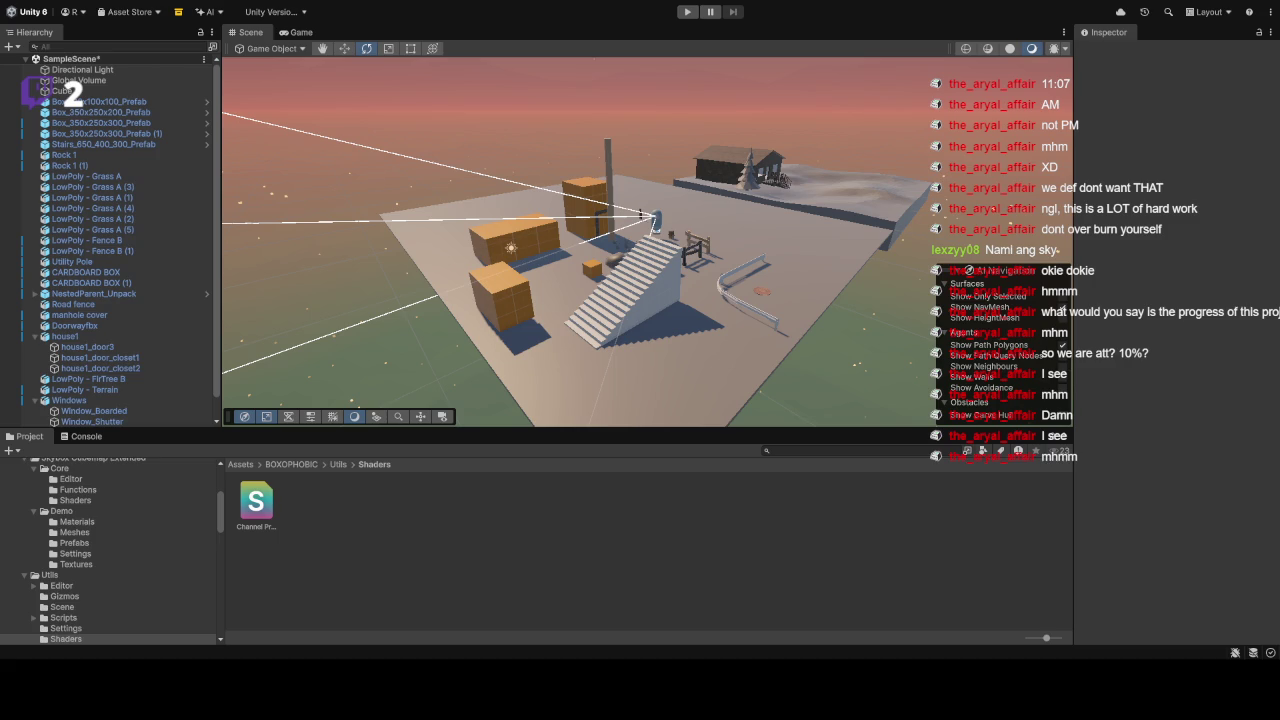
mouse_move(640, 213)
mouse_down()
mouse_move(768, 217)
mouse_move(455, 183)
mouse_move(428, 266)
mouse_up()
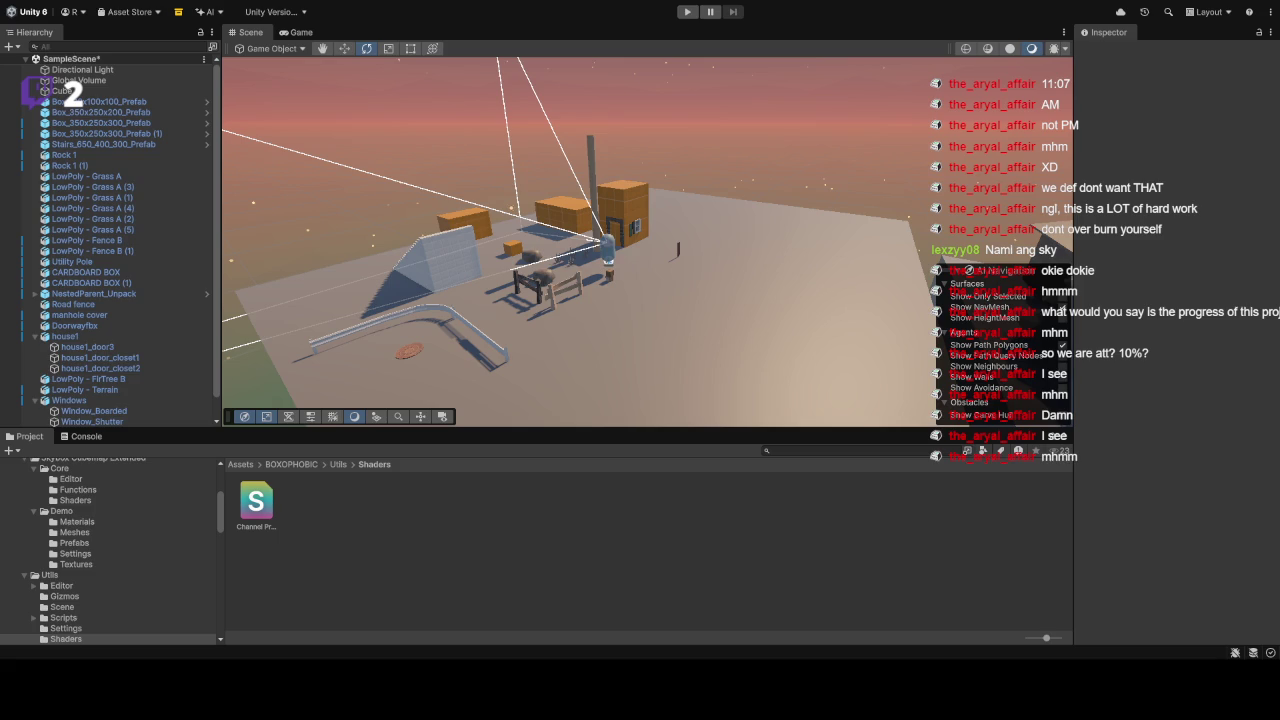
drag(640, 297, 741, 189)
scroll(741, 189, up, 5)
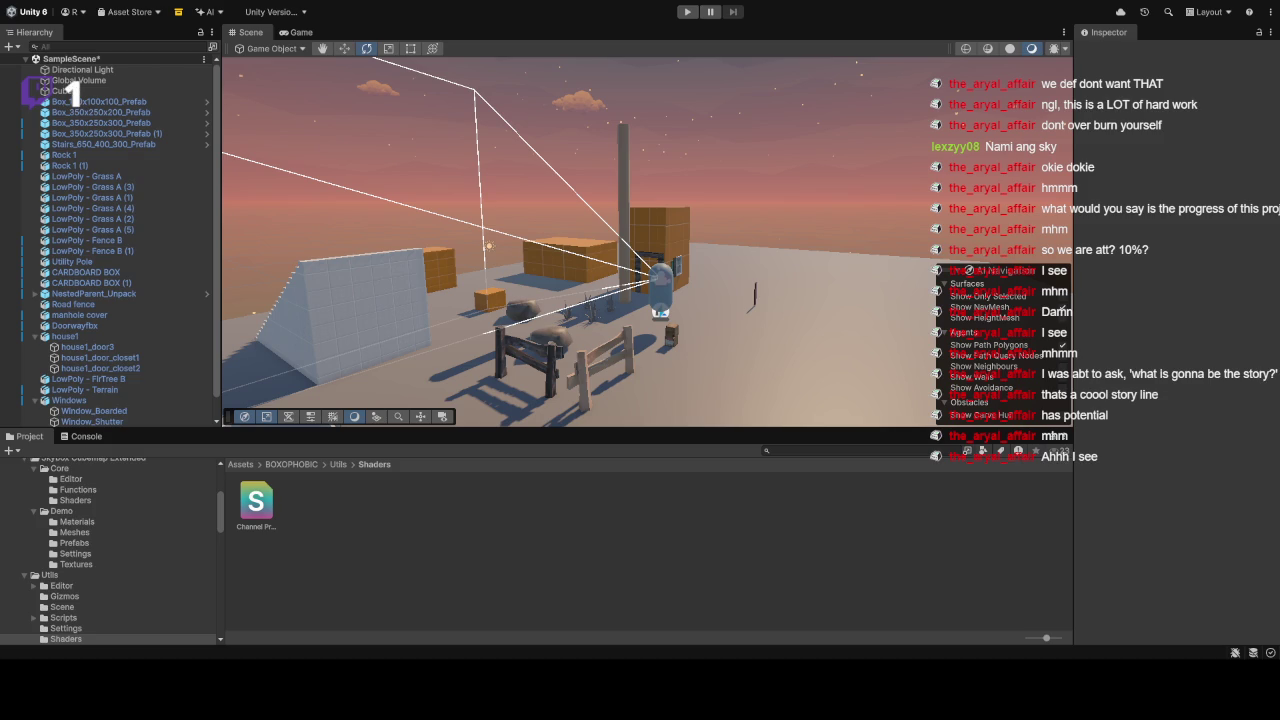
scroll(646, 241, down, 3)
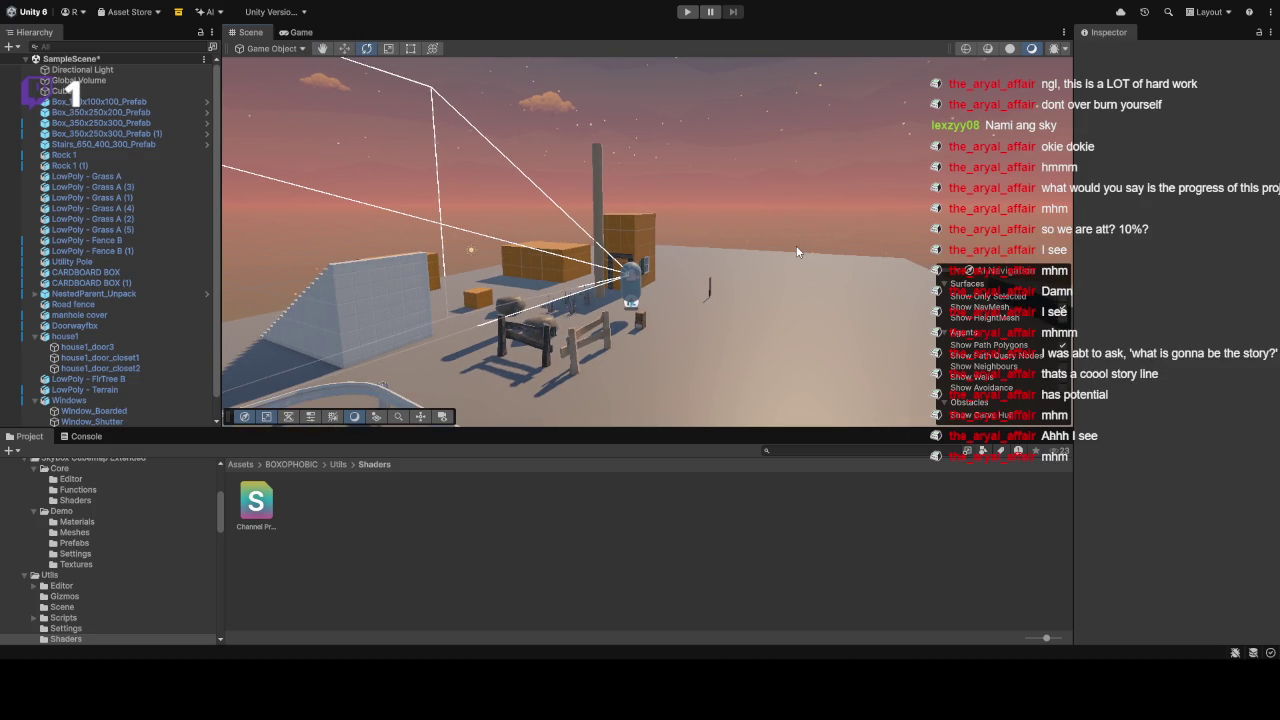
mouse_move(650, 240)
mouse_down()
mouse_move(930, 229)
mouse_move(751, 211)
mouse_move(40, 205)
mouse_move(400, 212)
mouse_up()
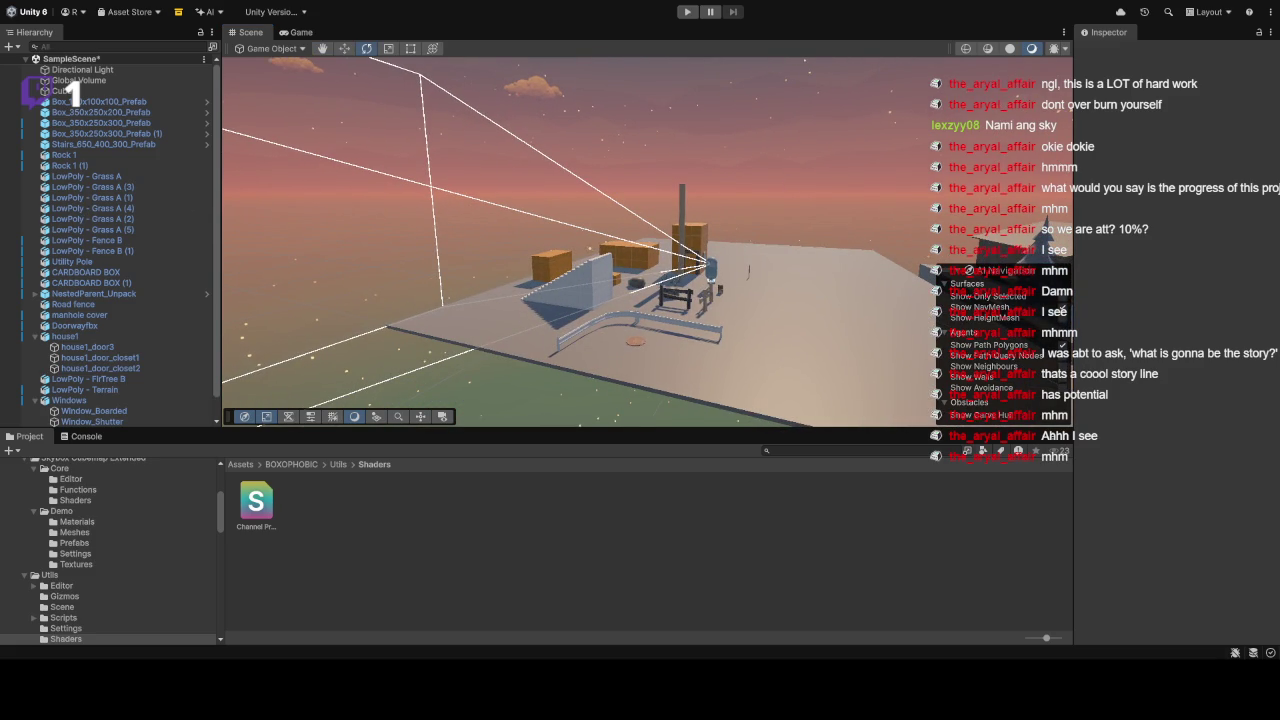
mouse_move(737, 222)
mouse_down()
mouse_move(751, 191)
mouse_move(689, 197)
mouse_up()
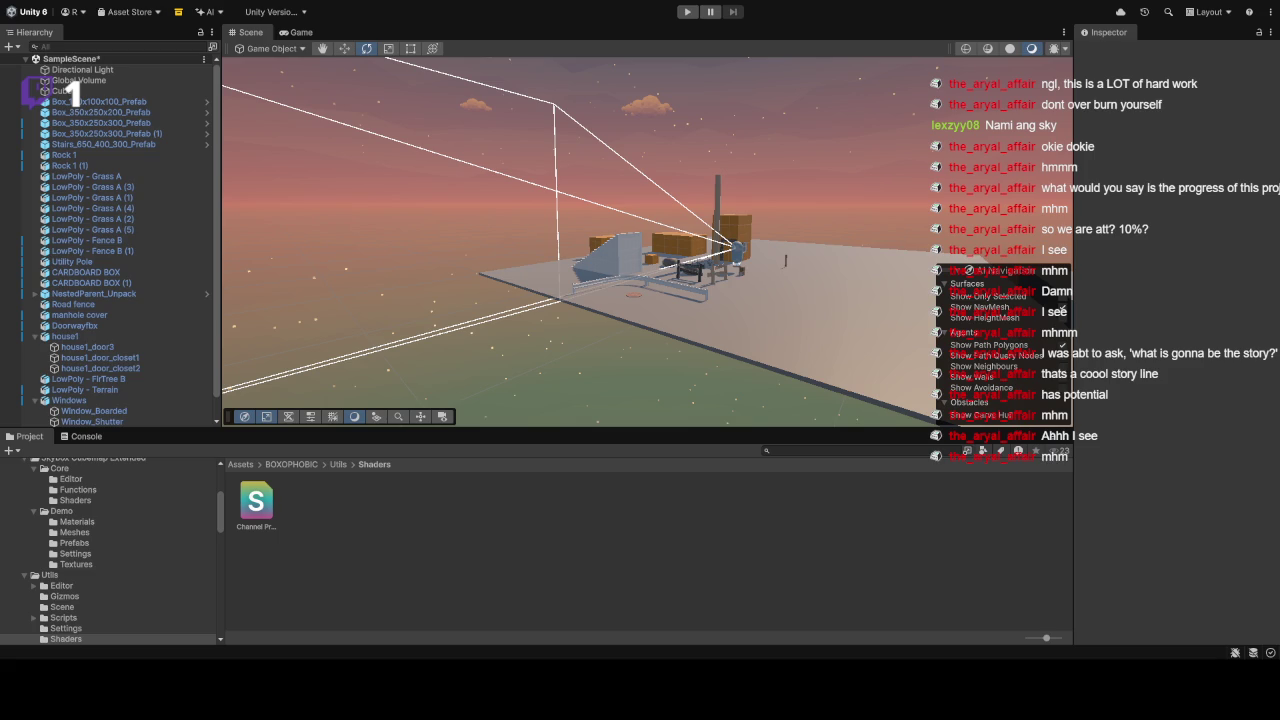
mouse_move(740, 241)
mouse_down()
mouse_move(762, 198)
mouse_move(762, 234)
mouse_up()
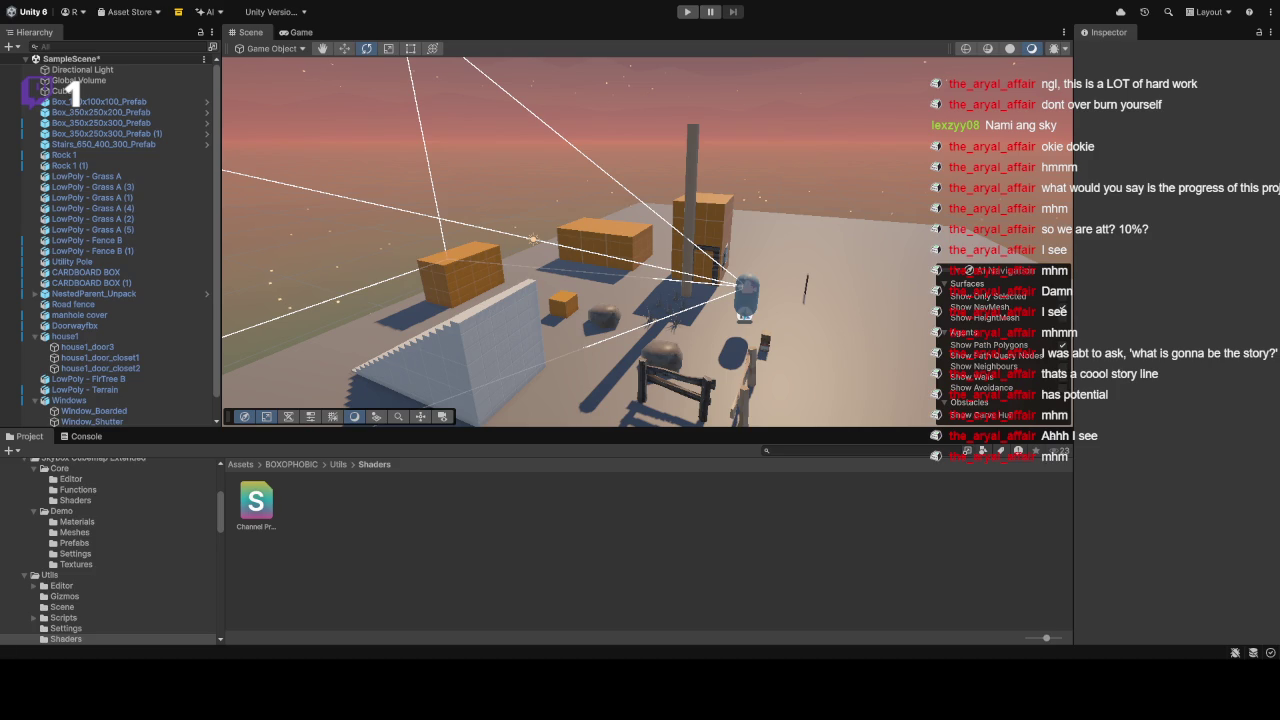
mouse_move(687, 223)
mouse_down()
mouse_move(767, 171)
mouse_move(668, 202)
mouse_move(862, 172)
mouse_move(786, 163)
mouse_move(910, 180)
mouse_move(877, 230)
mouse_up()
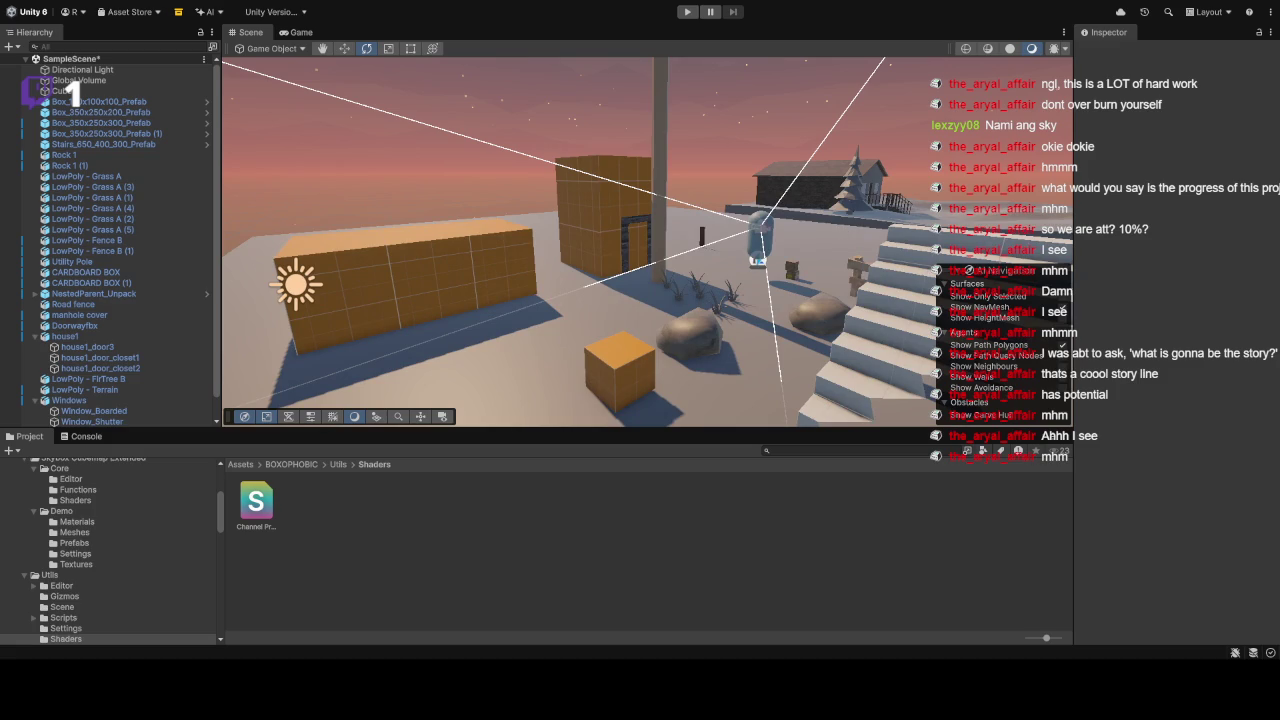
mouse_move(758, 262)
mouse_down()
mouse_move(748, 240)
mouse_move(677, 366)
mouse_move(731, 322)
mouse_move(668, 314)
mouse_move(696, 316)
mouse_up()
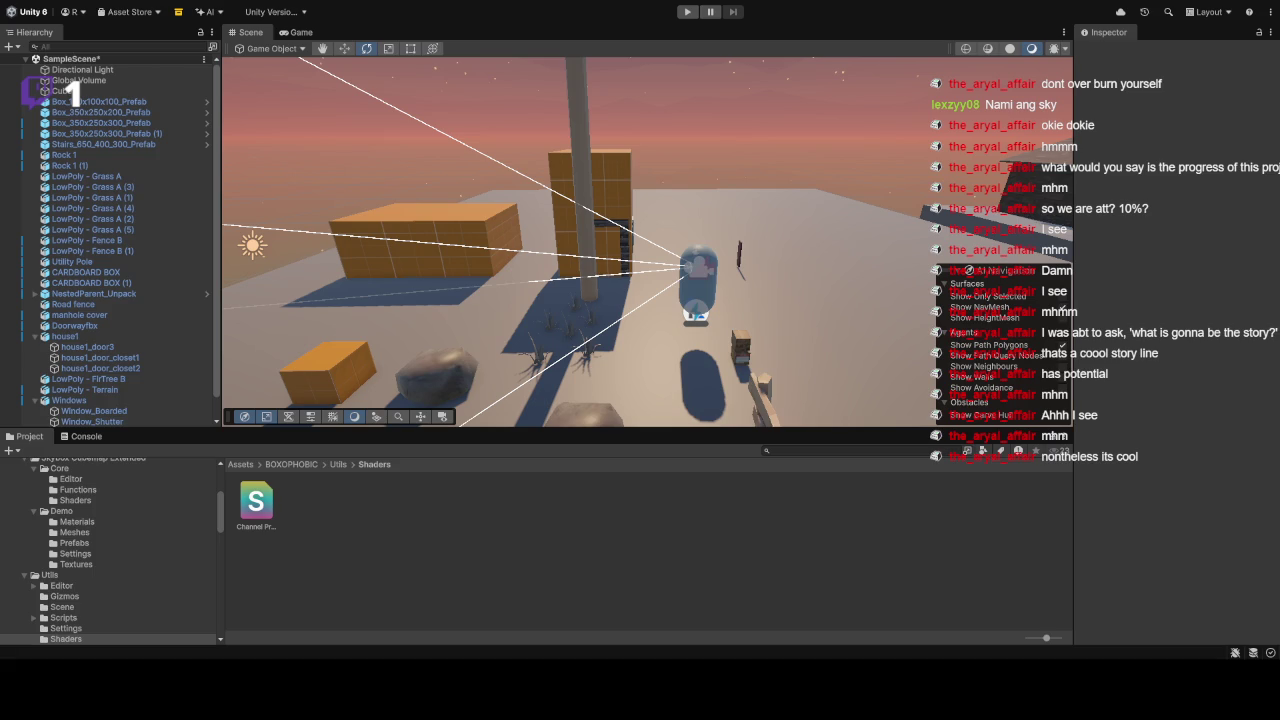
drag(780, 318, 712, 208)
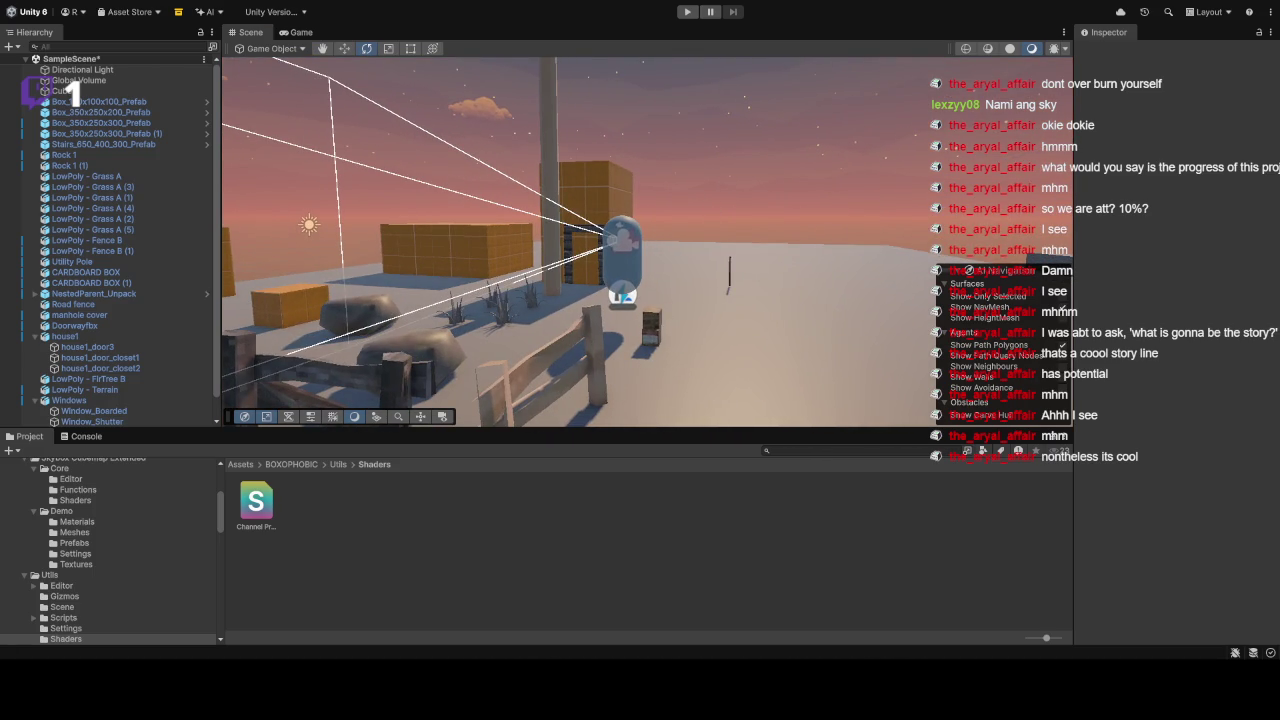
mouse_move(728, 238)
mouse_down()
mouse_move(663, 255)
mouse_move(738, 251)
mouse_up()
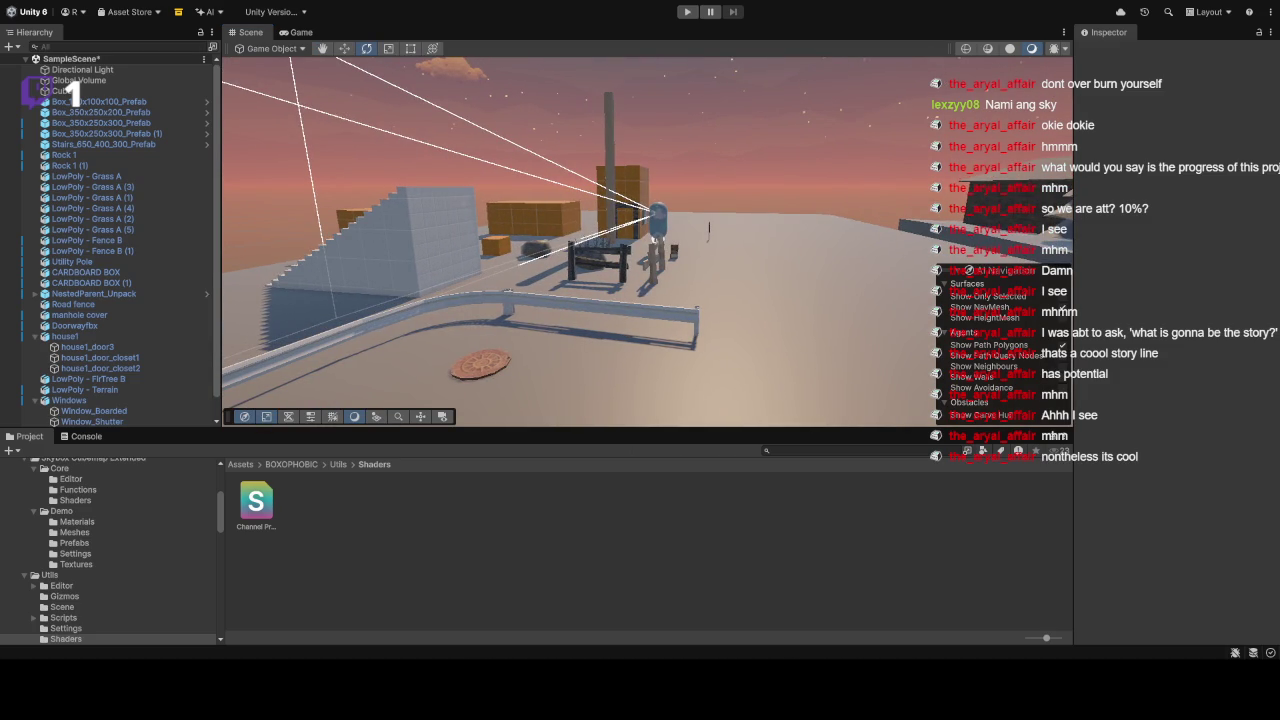
mouse_move(701, 277)
mouse_down()
mouse_move(738, 182)
mouse_move(735, 300)
mouse_up()
click(684, 12)
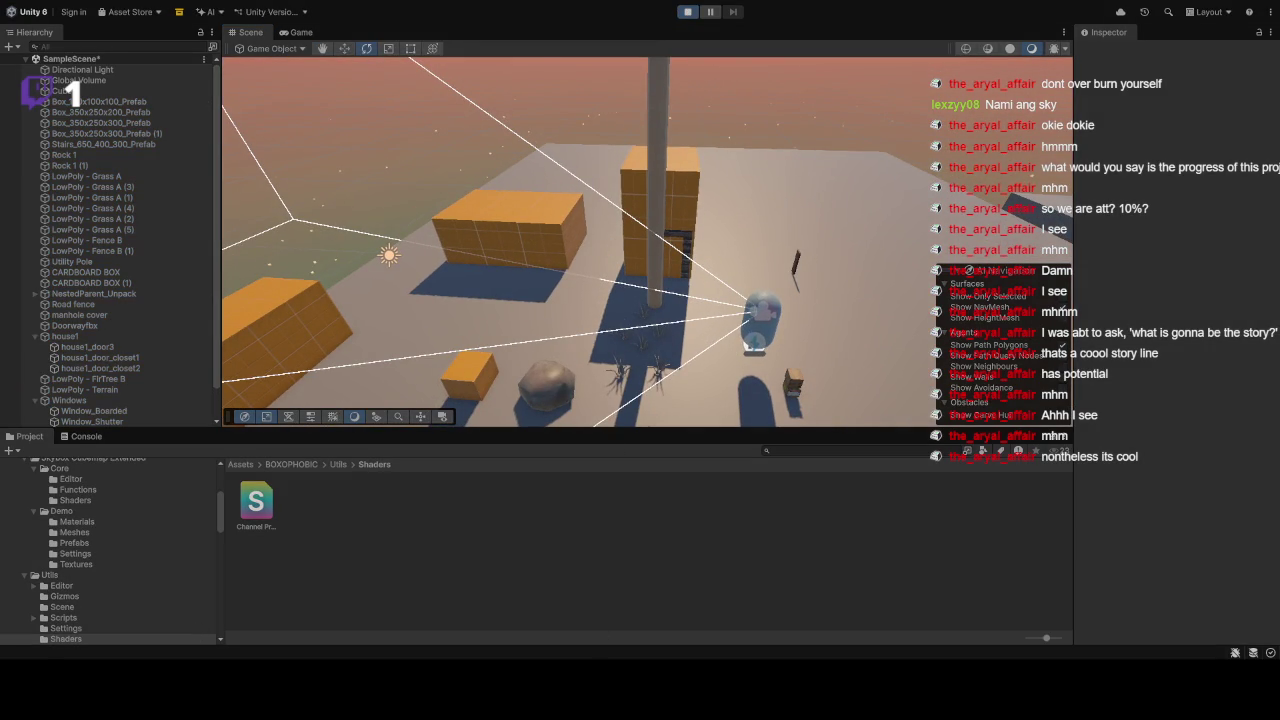
Step: Walk the player past the stairs and orange boxes to the snowy cabin and fir tree, then stop Play mode
key(w)
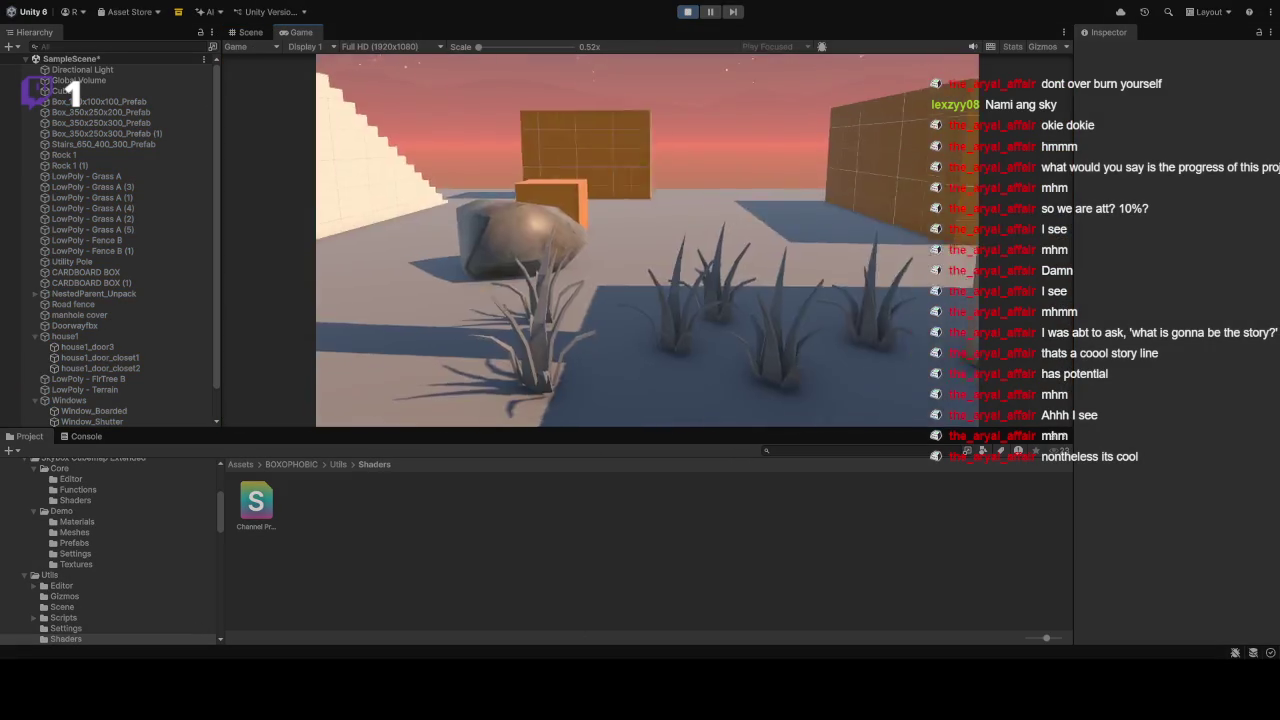
key(w)
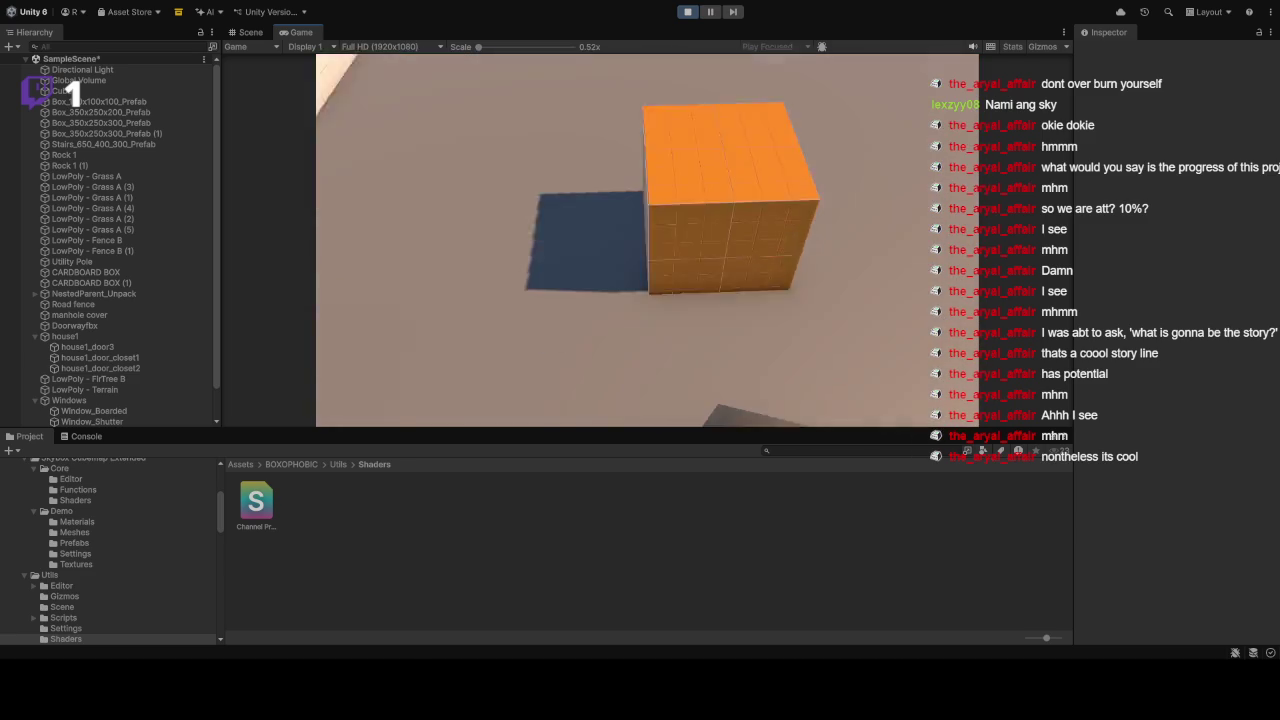
key(w)
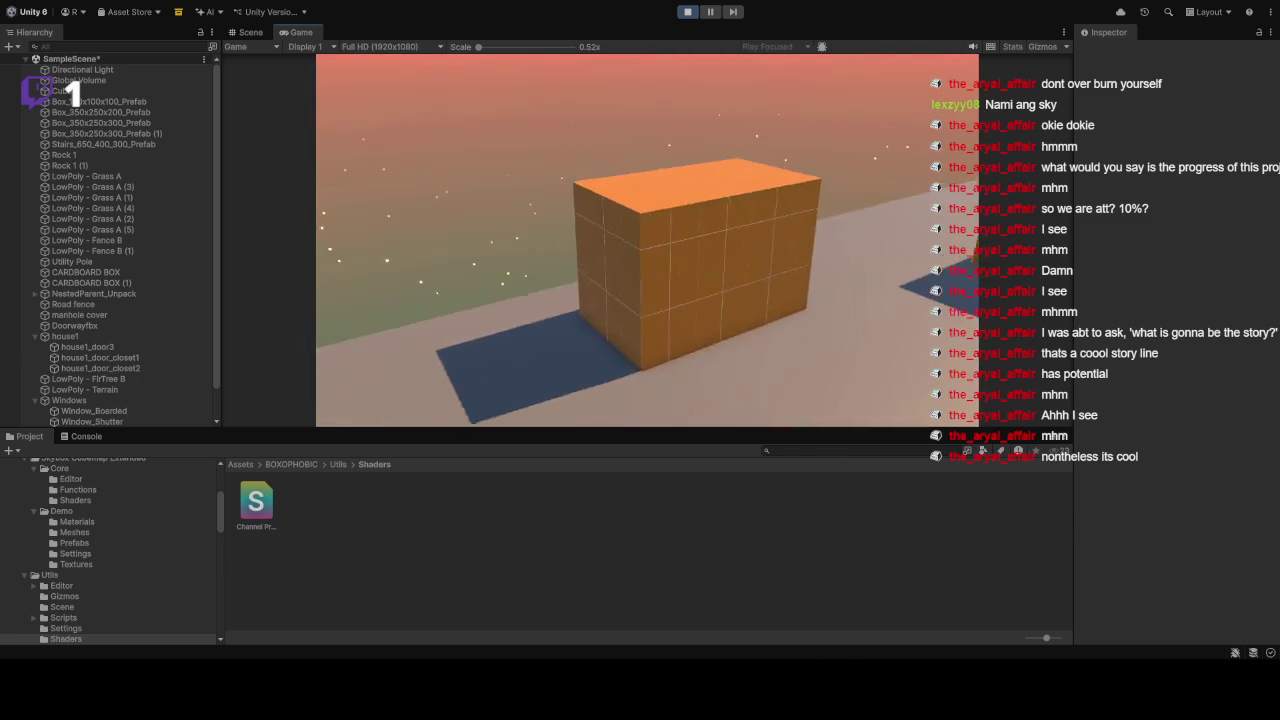
key(w)
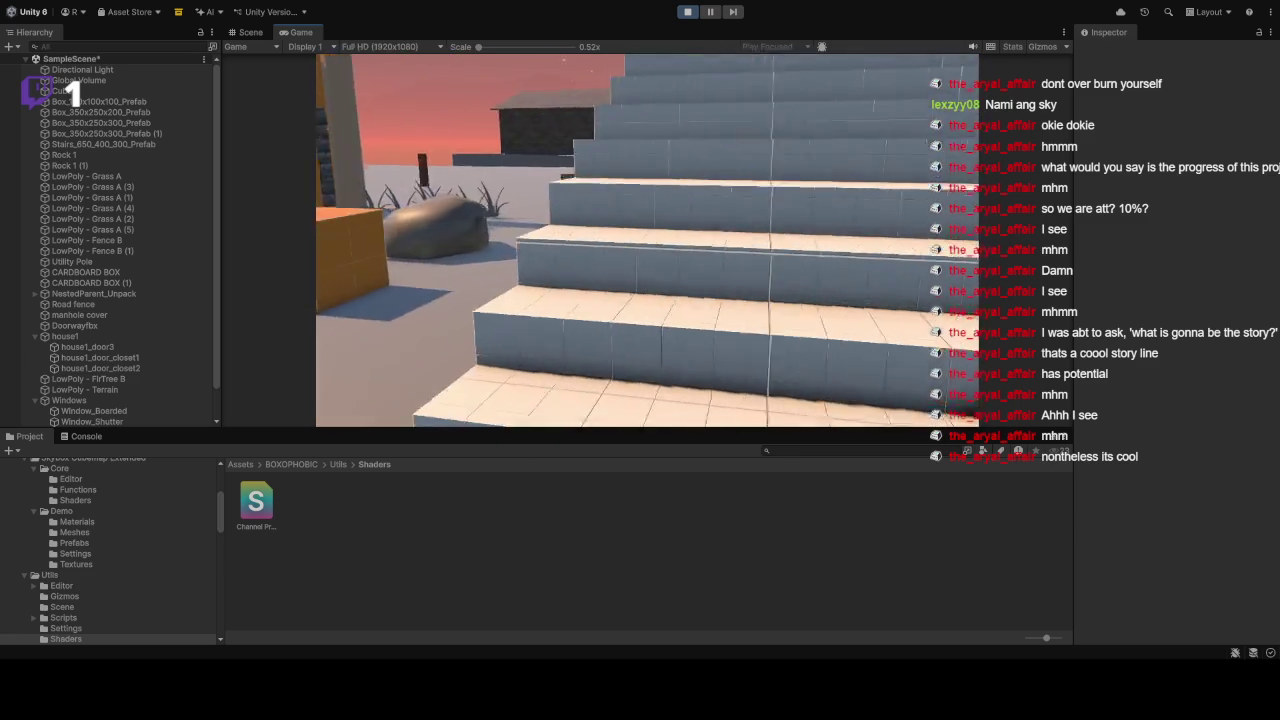
key(w)
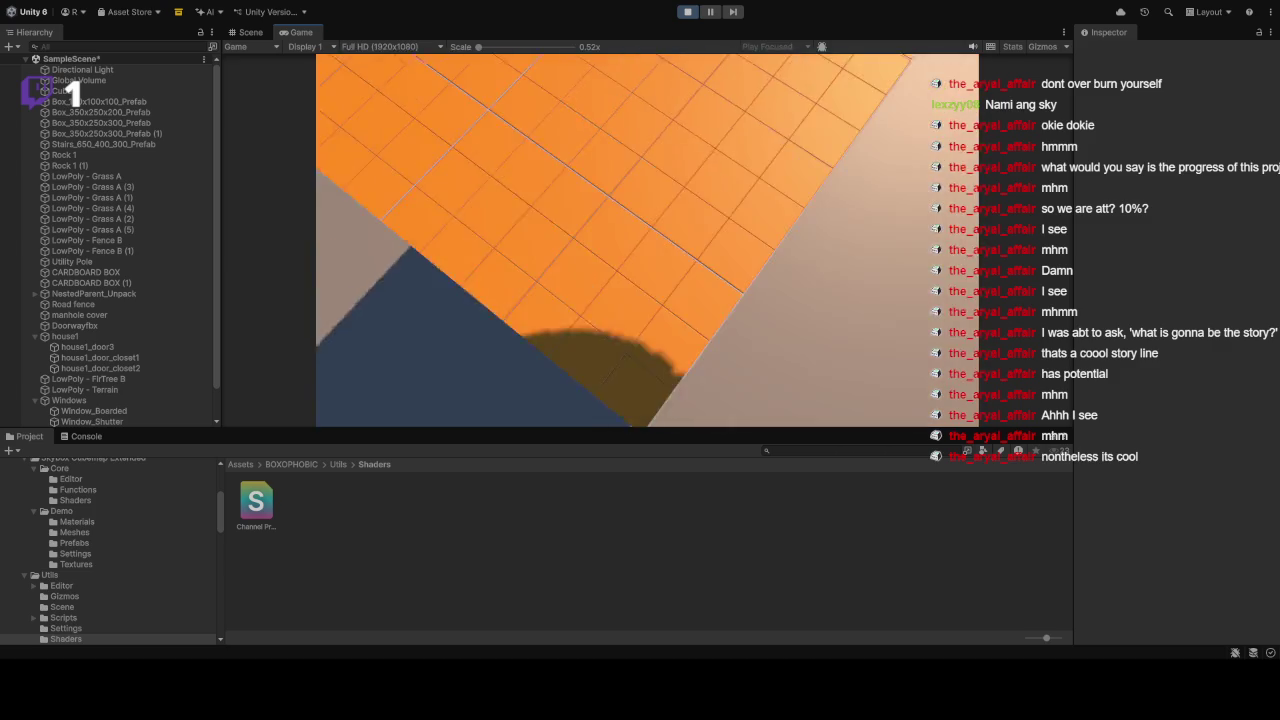
key(w)
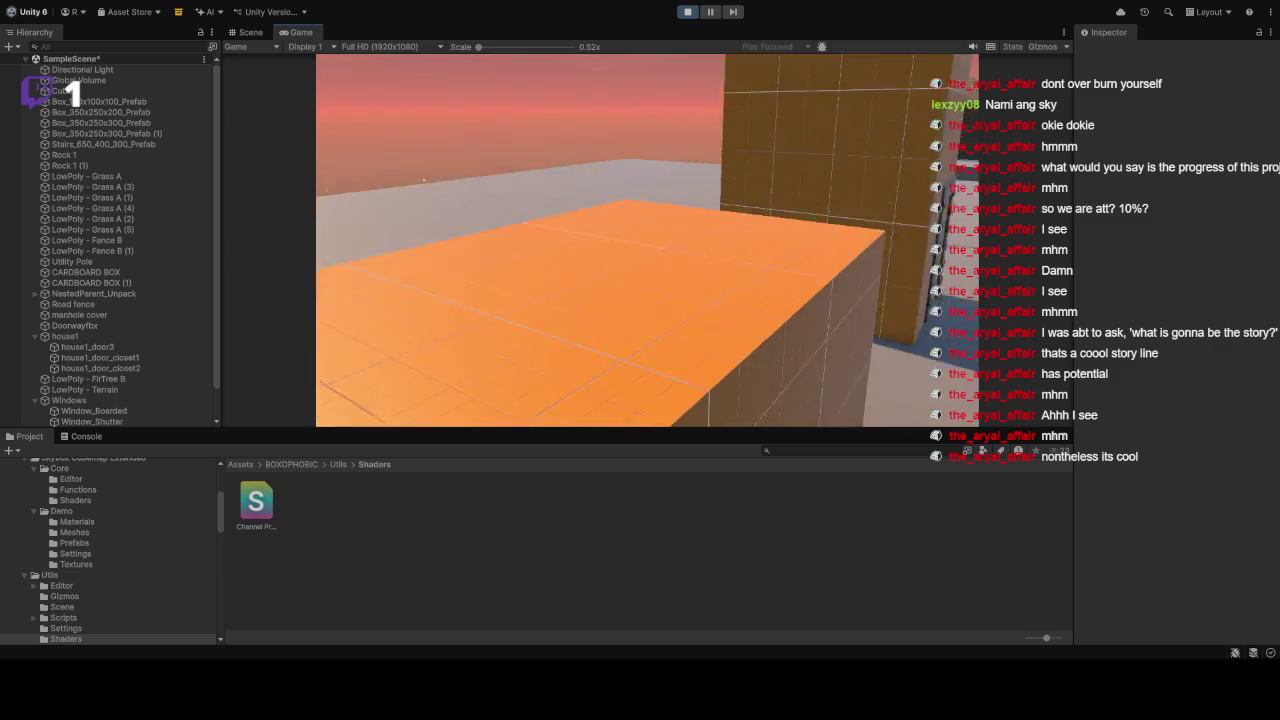
key(w)
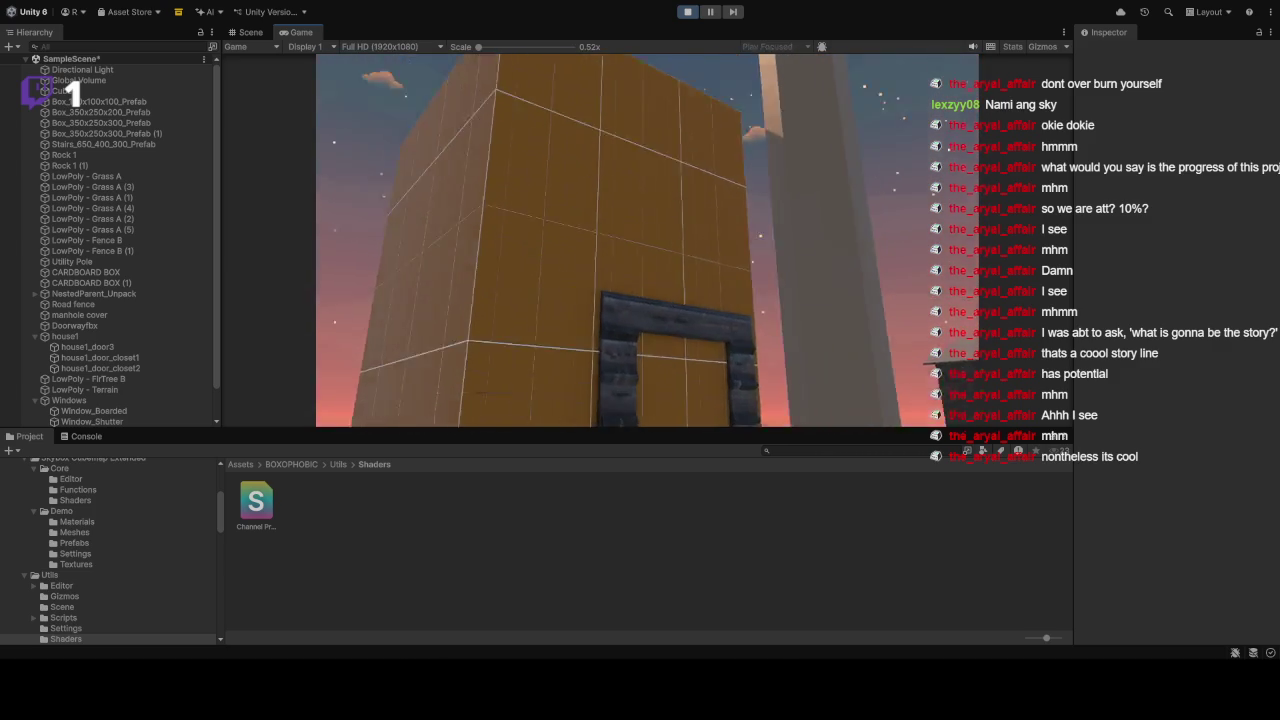
key(w)
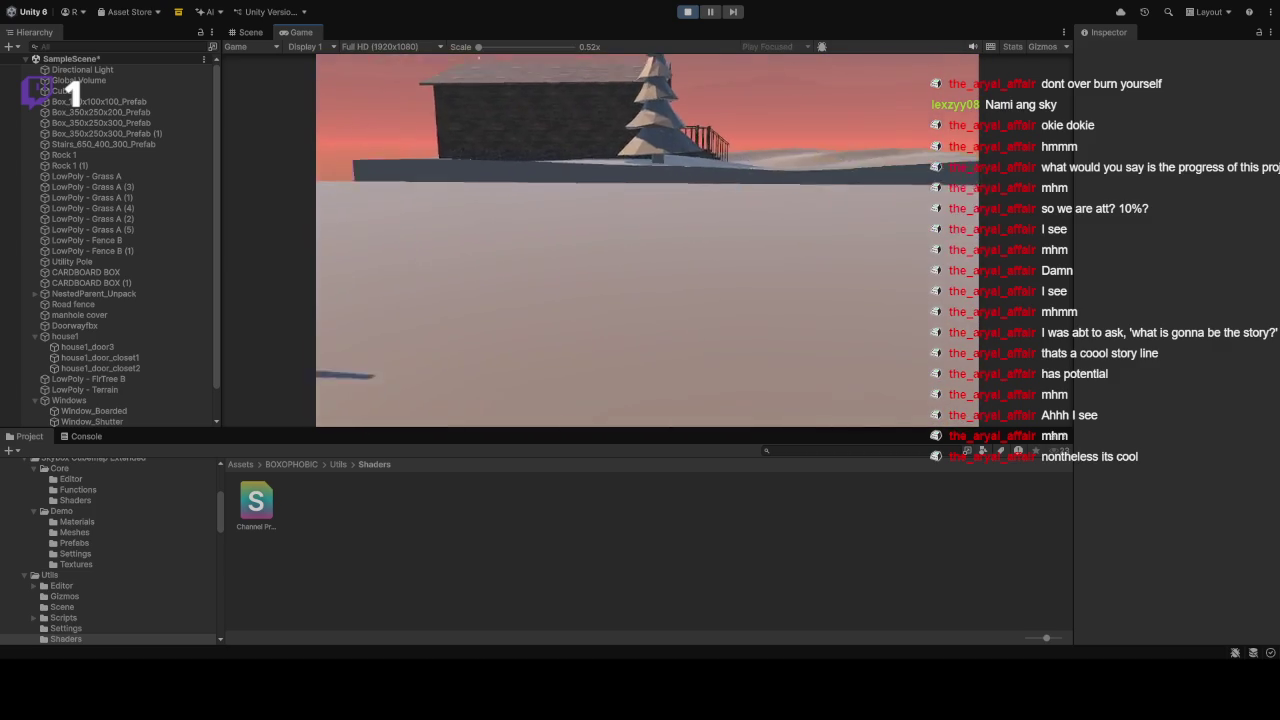
key(ctrl+p)
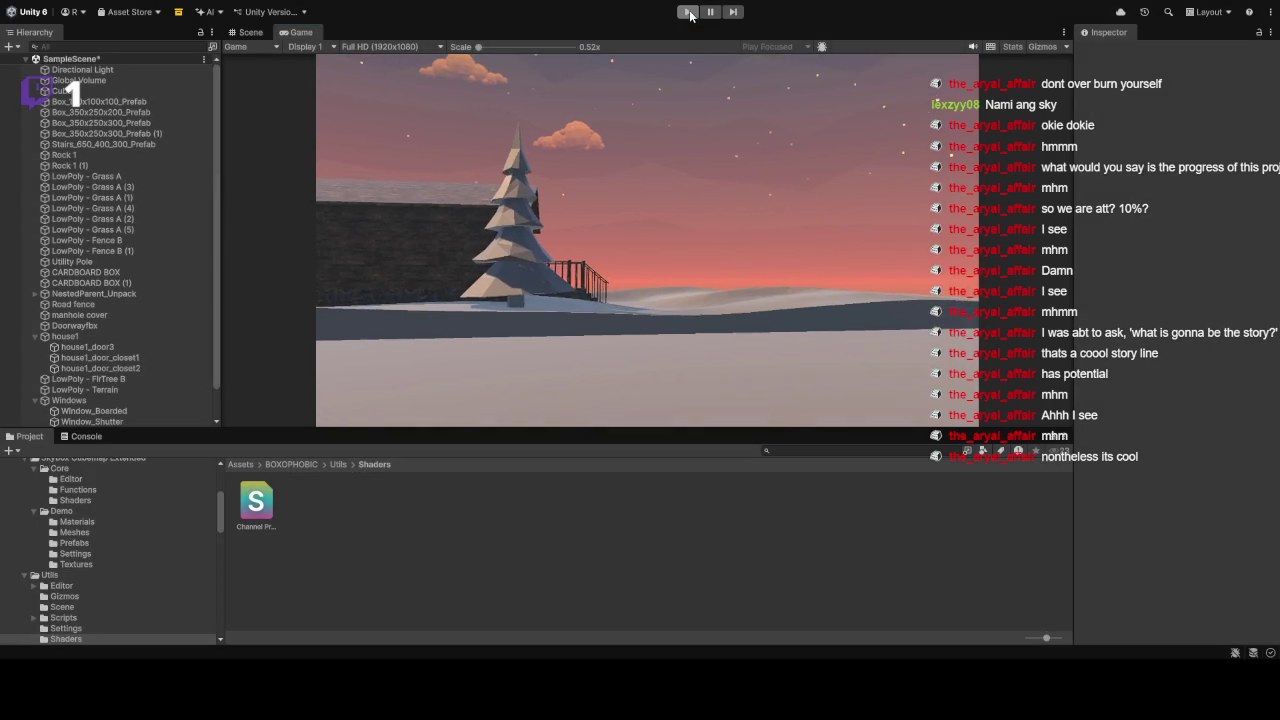
Step: Zoom and orbit the Scene view around the orange boxes, rocks and camera capsule
scroll(822, 140, up, 2)
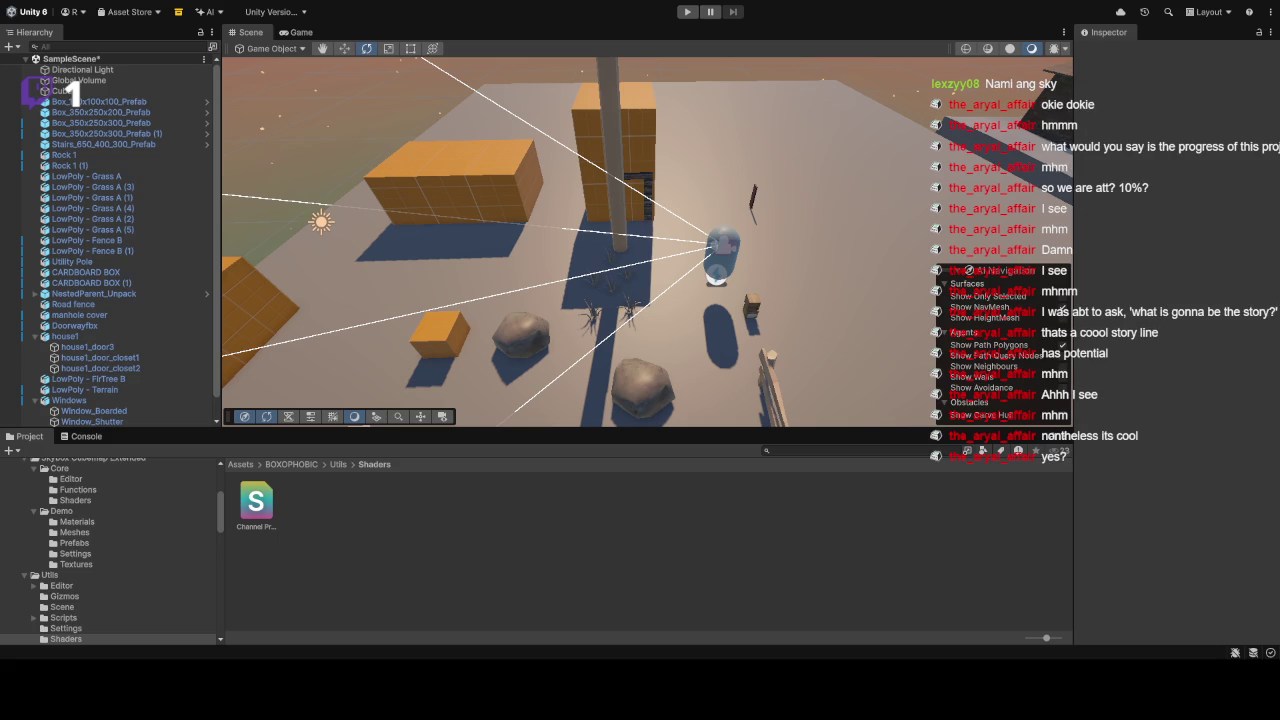
mouse_move(796, 244)
mouse_down()
mouse_move(900, 200)
mouse_move(1125, 156)
mouse_move(686, 114)
mouse_move(817, 121)
mouse_move(755, 287)
mouse_move(620, 155)
mouse_move(750, 163)
mouse_move(732, 203)
mouse_up()
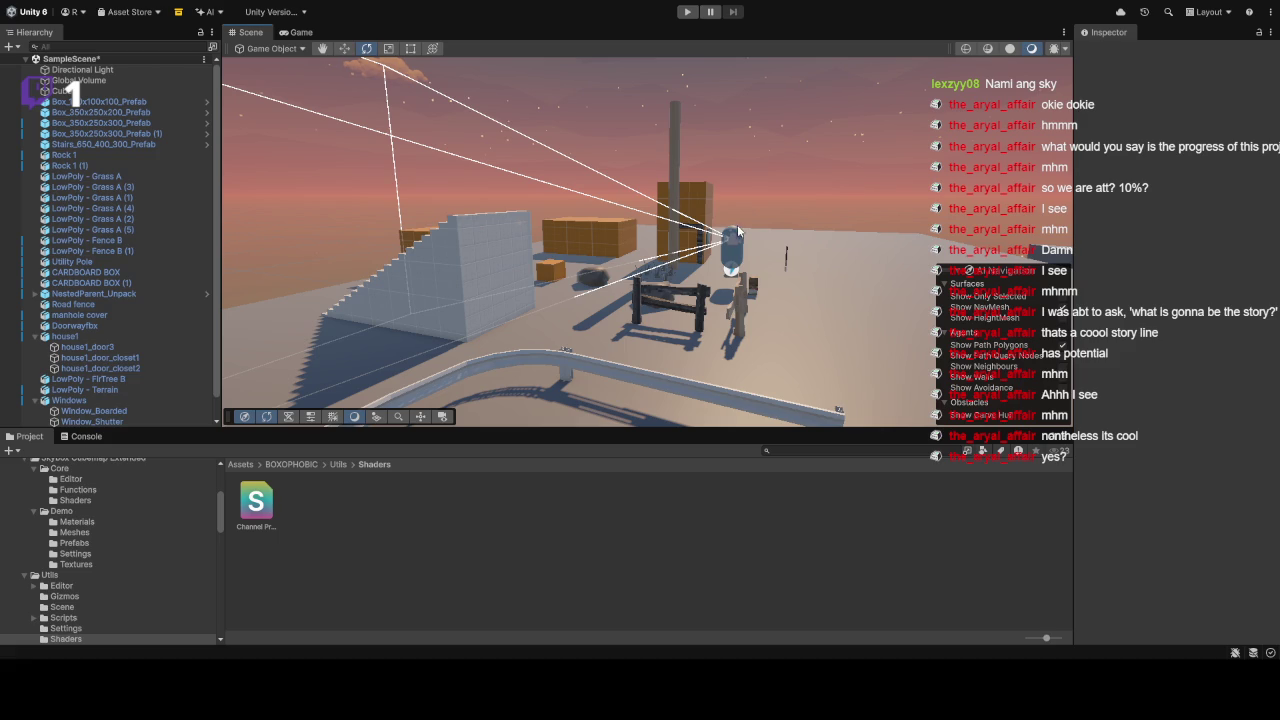
mouse_move(748, 218)
mouse_down()
mouse_move(1040, 307)
mouse_move(612, 228)
mouse_move(770, 222)
mouse_up()
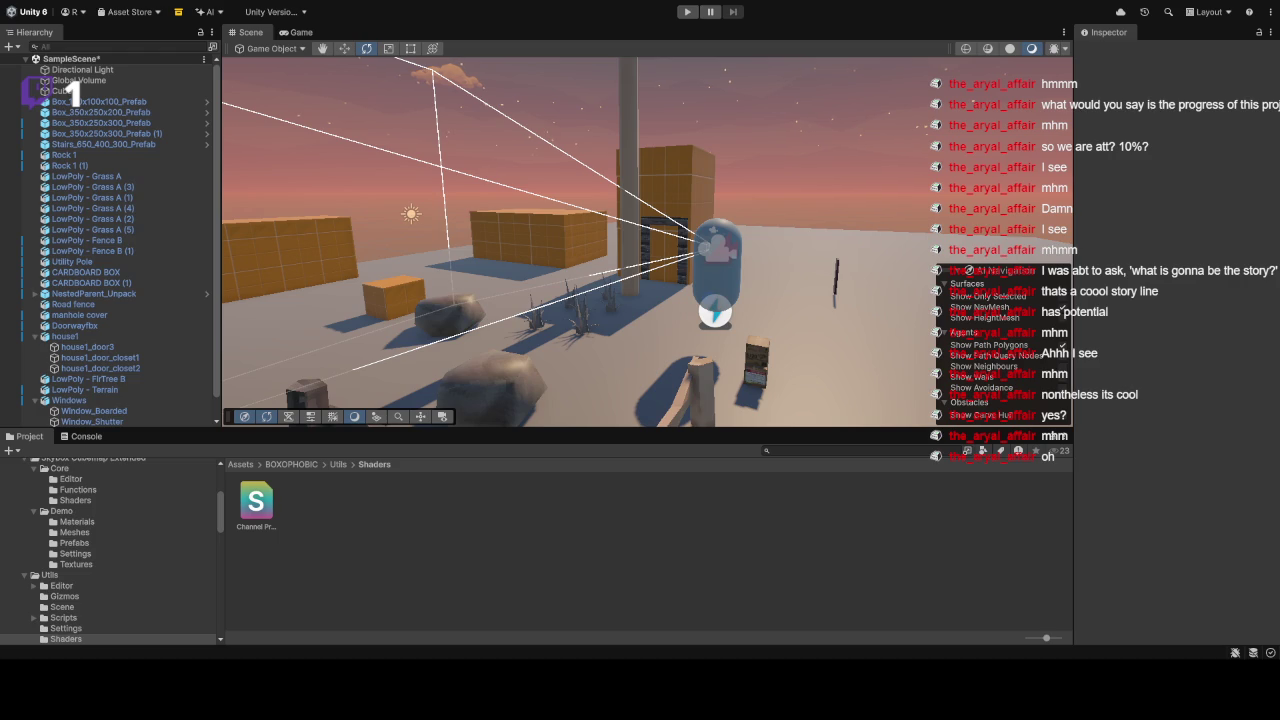
Step: Fly over the stairs and boxes to the snowy house, then back past the crates to the camera capsule
key(w)
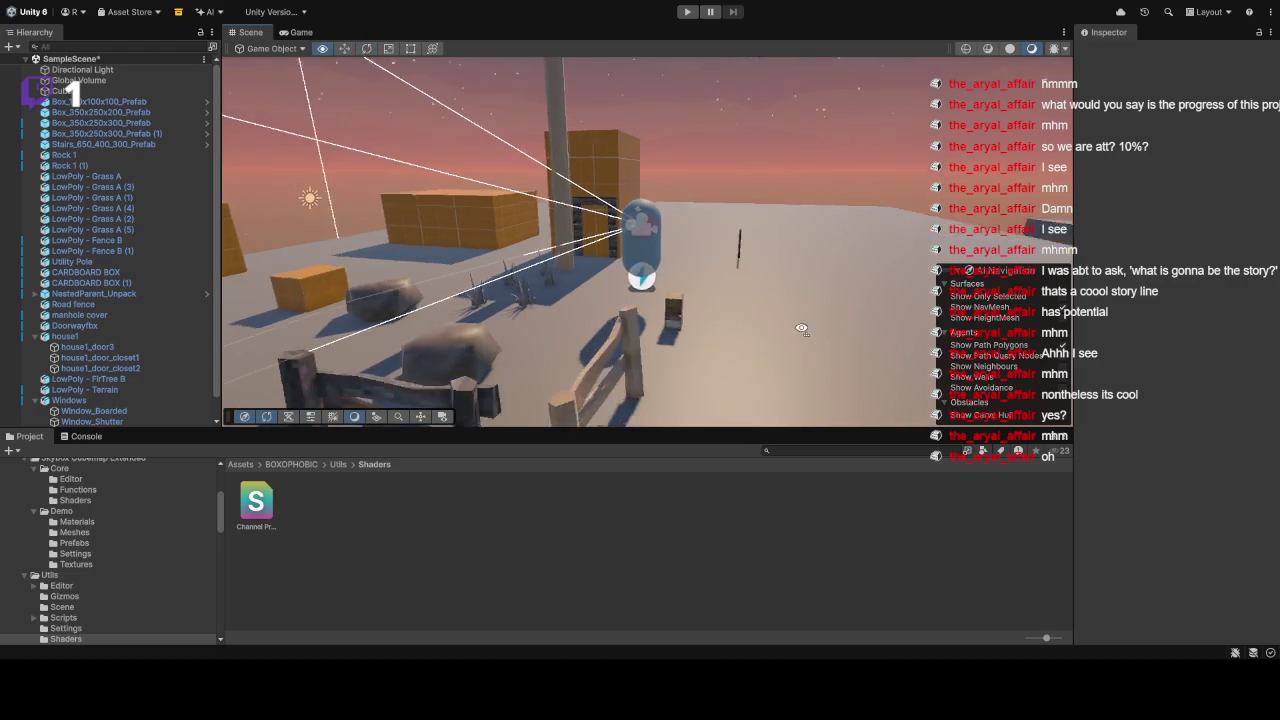
key(s)
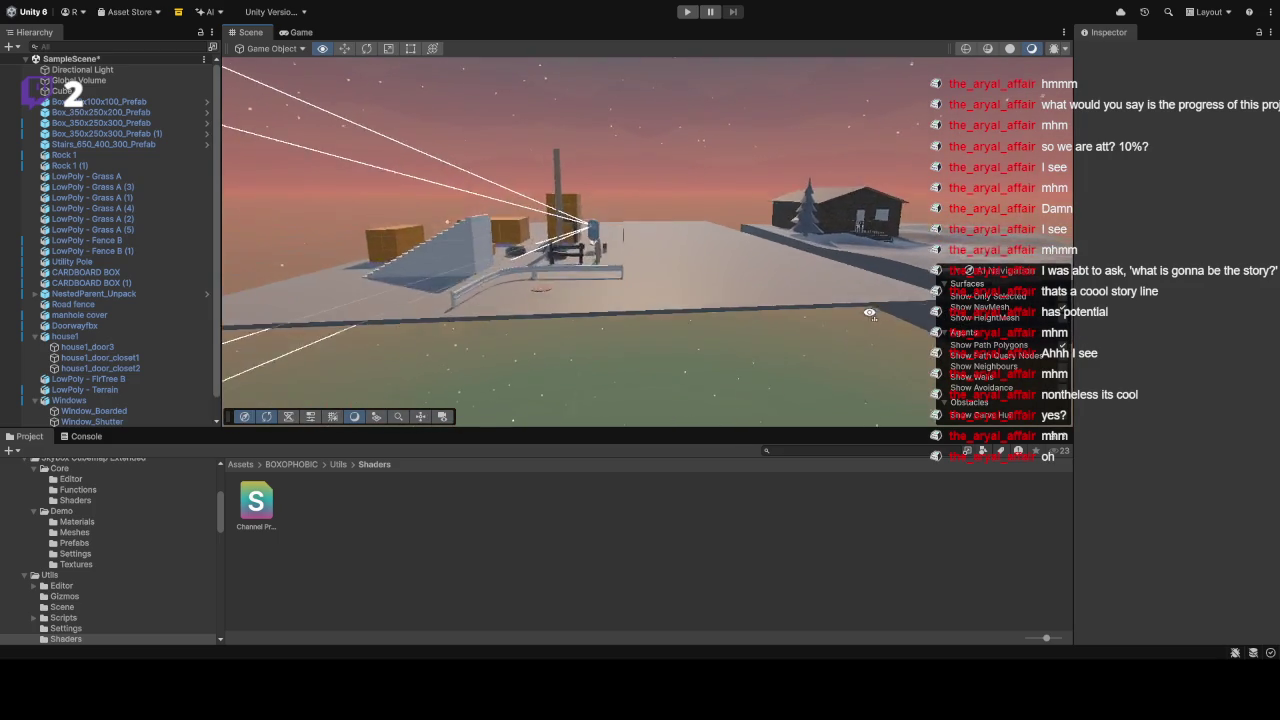
key(w)
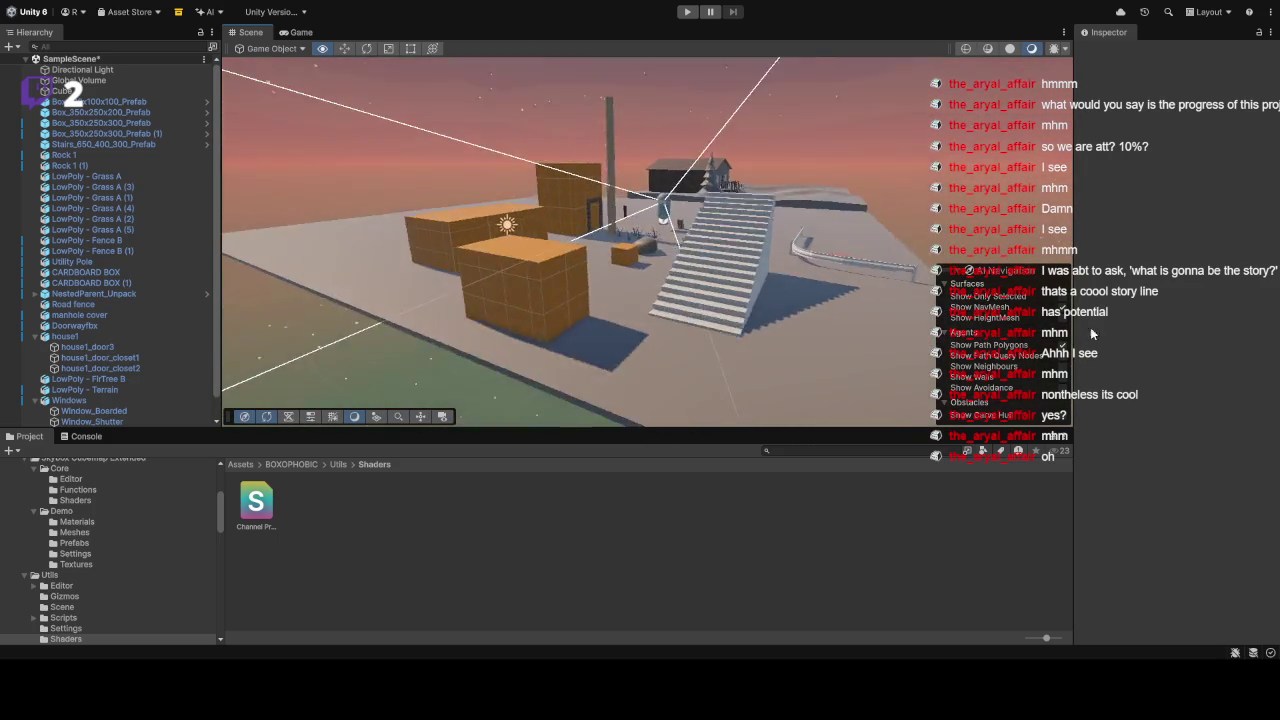
key(w)
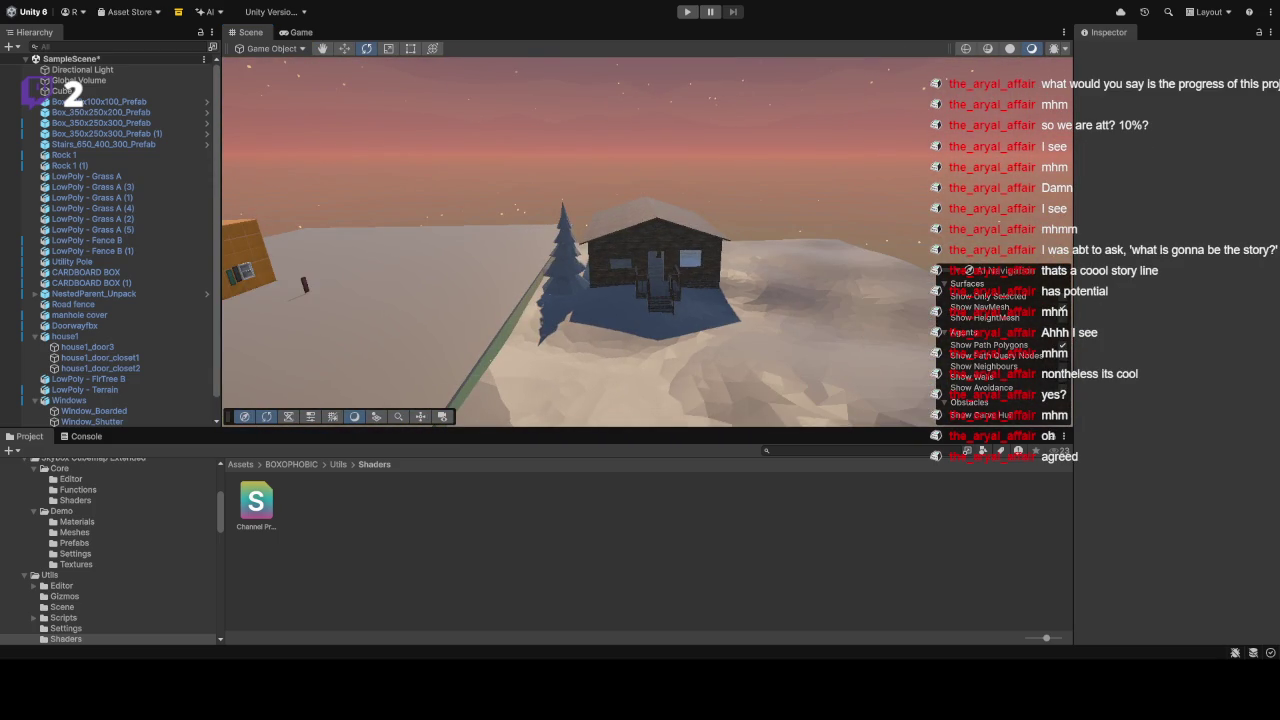
key(w)
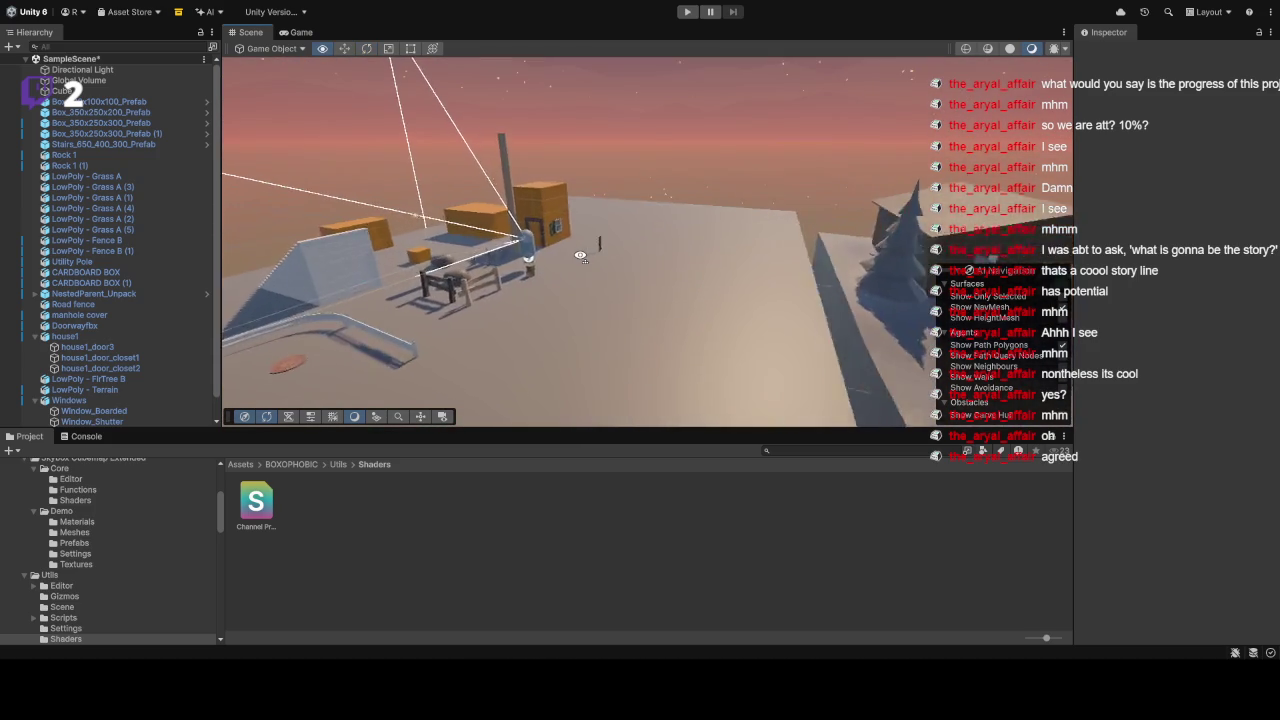
key(w)
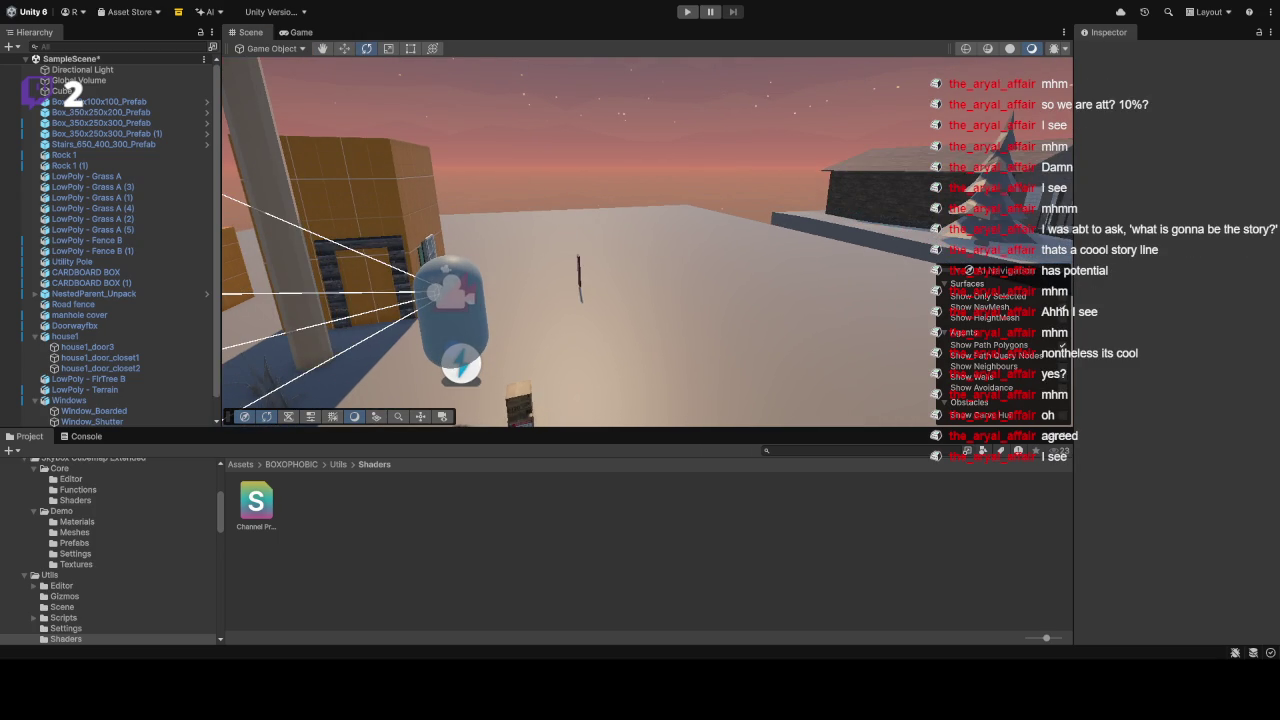
Step: Orbit around the snowy cabin, ramp, fence and crates, then zoom in on the pole and boxes
mouse_move(600, 225)
mouse_down()
mouse_move(695, 174)
mouse_move(509, 194)
mouse_move(465, 183)
mouse_move(551, 189)
mouse_move(517, 217)
mouse_move(511, 178)
mouse_move(700, 200)
mouse_move(1171, 214)
mouse_move(720, 166)
mouse_move(795, 166)
mouse_up()
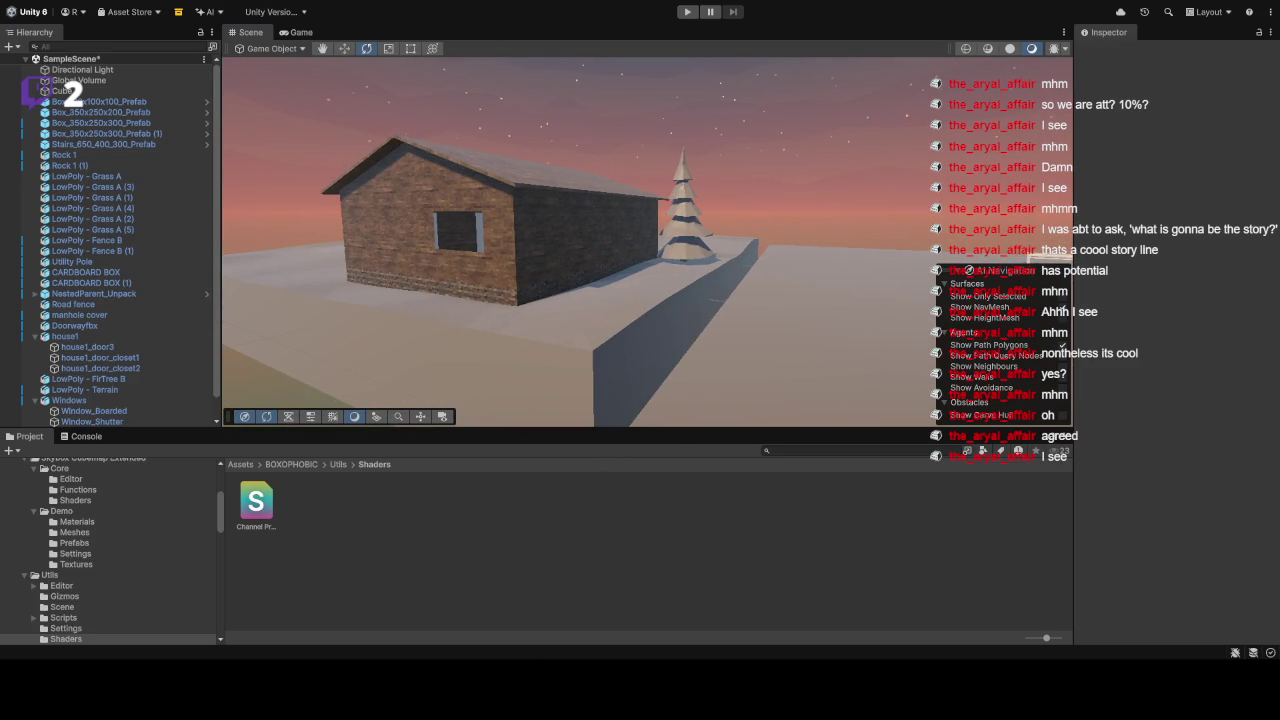
mouse_move(748, 243)
mouse_down()
mouse_move(774, 215)
mouse_move(849, 211)
mouse_move(859, 188)
mouse_move(820, 196)
mouse_up()
mouse_move(166, 240)
mouse_down()
mouse_move(519, 210)
mouse_move(795, 218)
mouse_move(507, 207)
mouse_move(619, 188)
mouse_up()
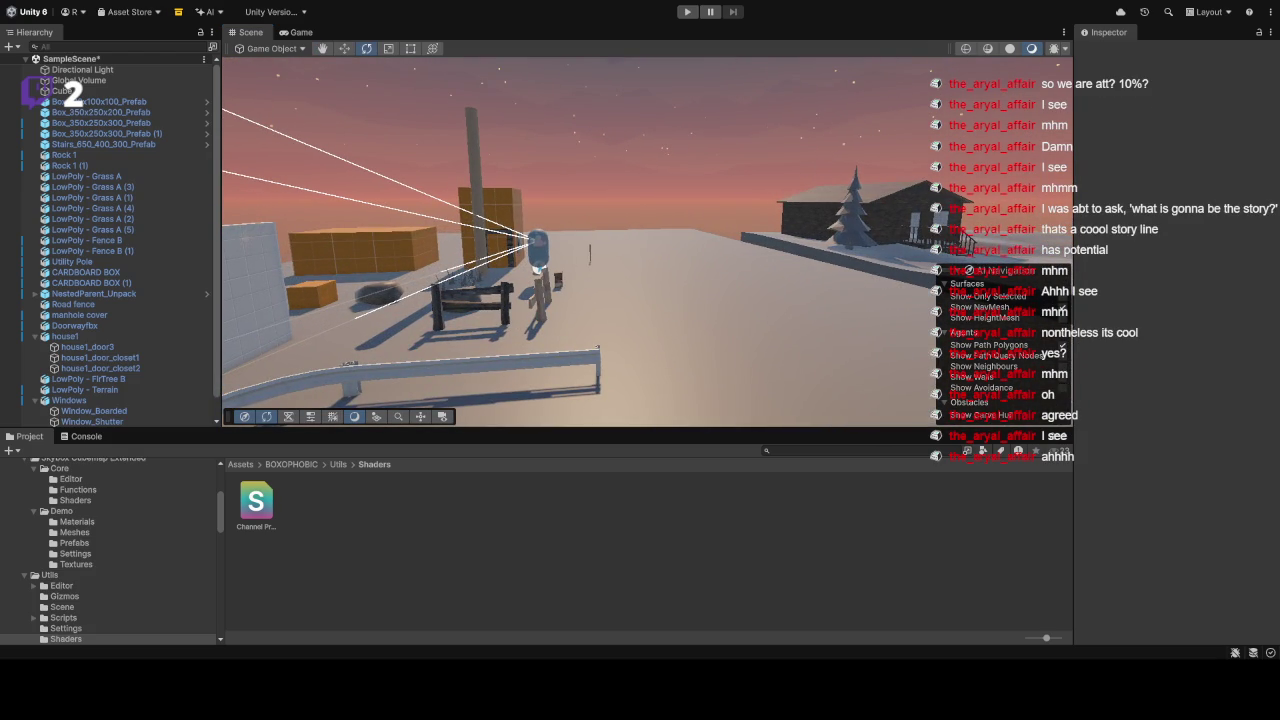
mouse_move(590, 255)
mouse_down()
mouse_move(694, 291)
mouse_move(900, 318)
mouse_move(893, 354)
mouse_move(727, 168)
mouse_move(677, 131)
mouse_move(636, 133)
mouse_move(664, 184)
mouse_up()
mouse_move(863, 251)
mouse_down()
mouse_move(694, 125)
mouse_move(432, 277)
mouse_up()
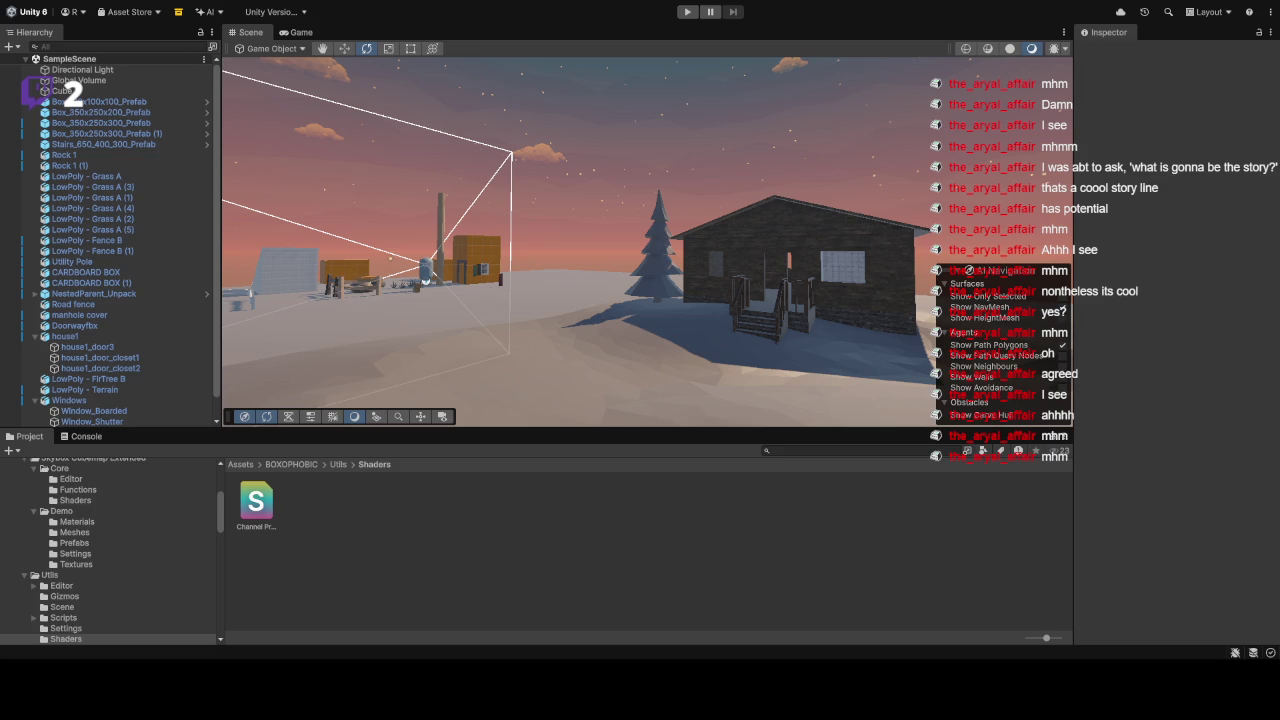
mouse_move(702, 196)
mouse_down()
mouse_move(612, 197)
mouse_move(789, 170)
mouse_move(754, 200)
mouse_move(700, 194)
mouse_move(681, 206)
mouse_move(1173, 317)
mouse_move(1260, 290)
mouse_move(814, 277)
mouse_move(655, 323)
mouse_up()
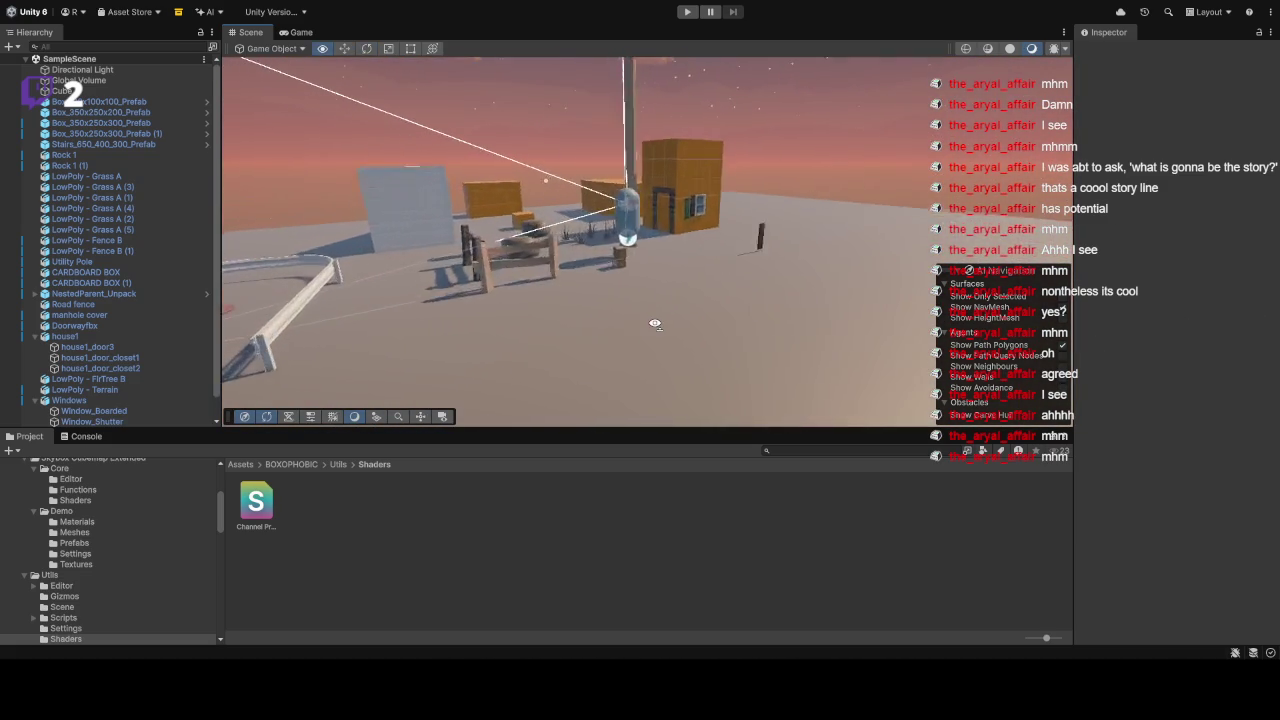
scroll(655, 323, up, 5)
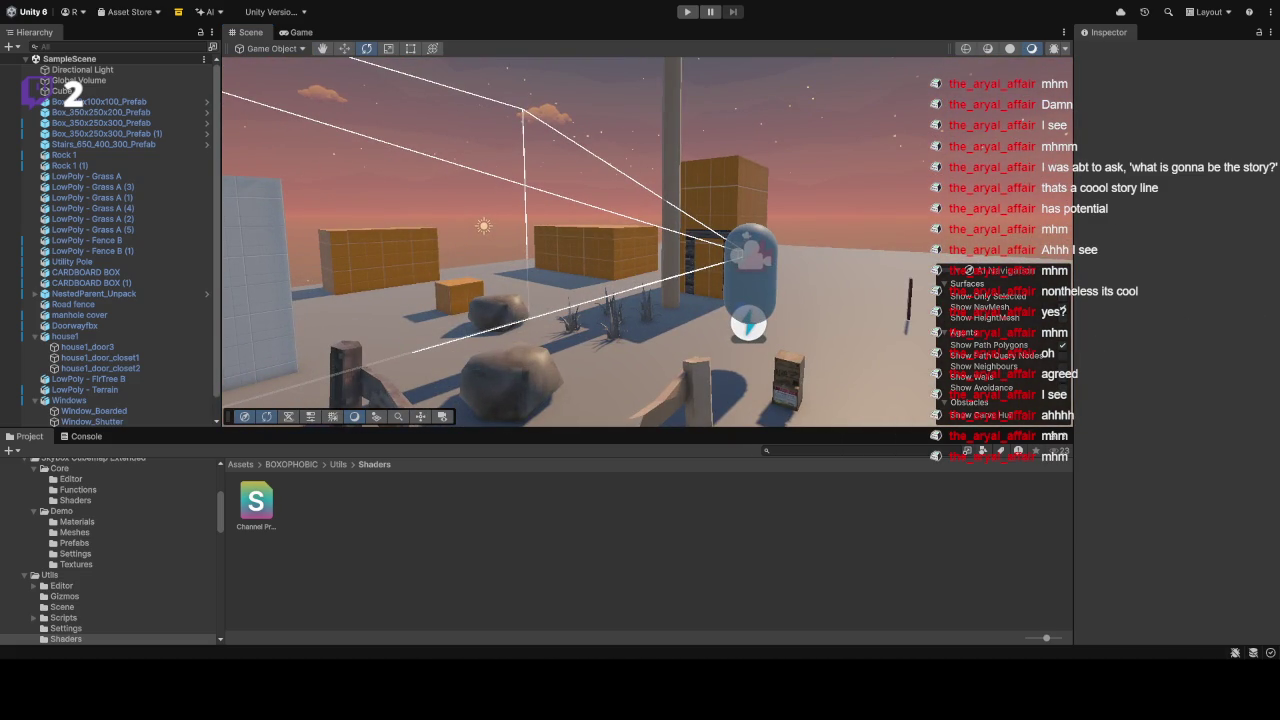